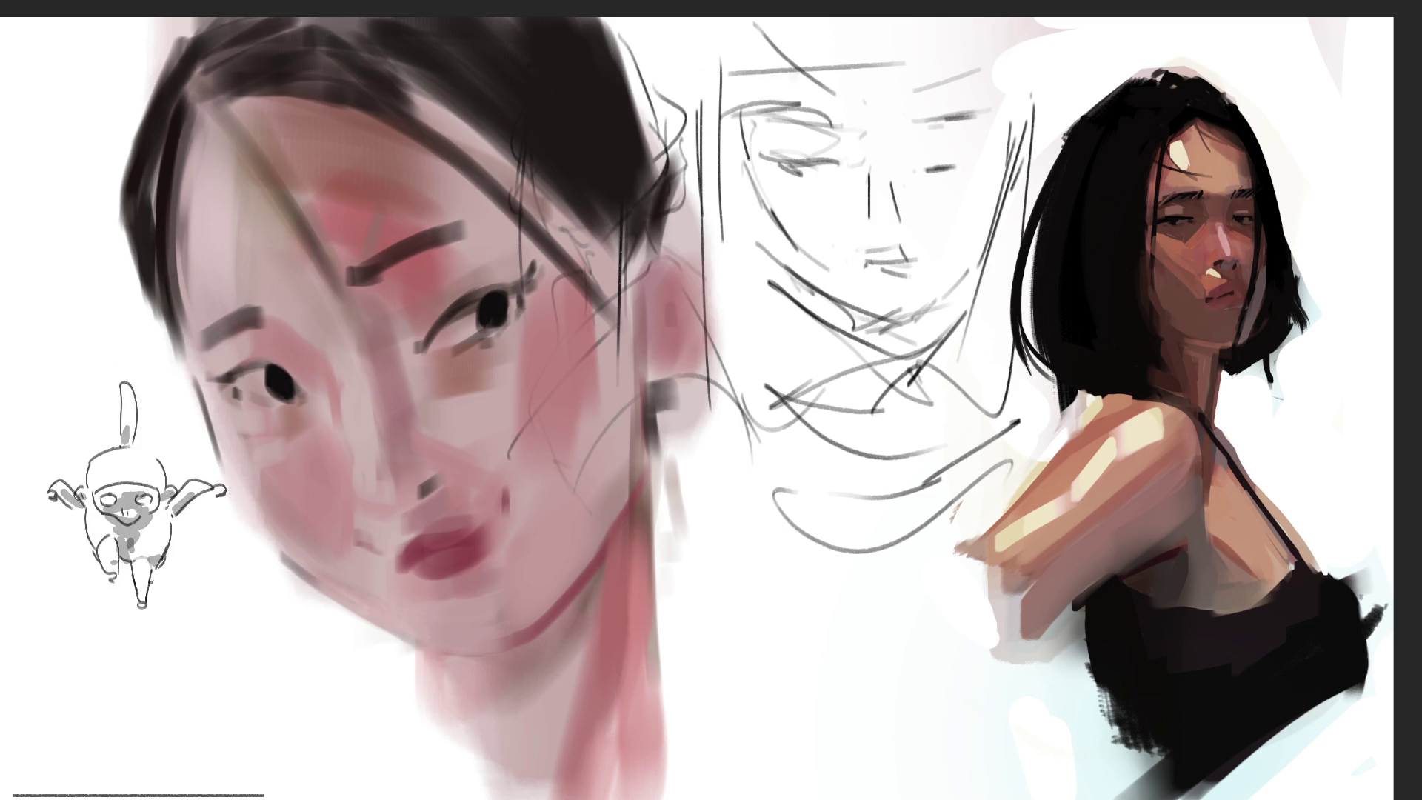
Step: Paint dark hair strands and a diagonal strand beside the left portrait's ear
{"action": "mouse_move", "coordinate": [482, 238]}
{"action": "left_mouse_down"}
{"action": "mouse_move", "coordinate": [493, 368]}
{"action": "mouse_move", "coordinate": [483, 238]}
{"action": "left_mouse_up"}
{"action": "key", "text": "ctrl+d"}
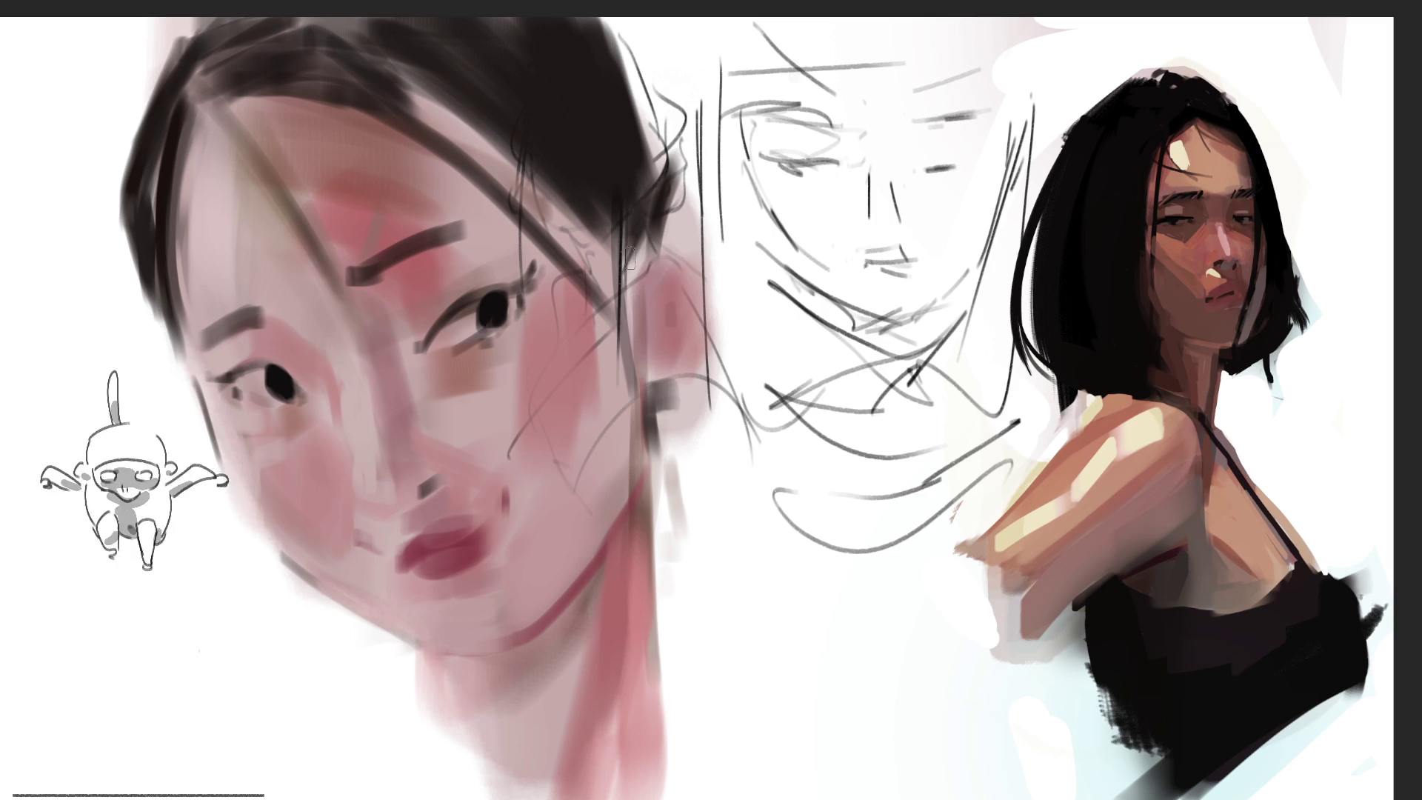
{"action": "left_click_drag", "start_coordinate": [616, 196], "coordinate": [636, 404]}
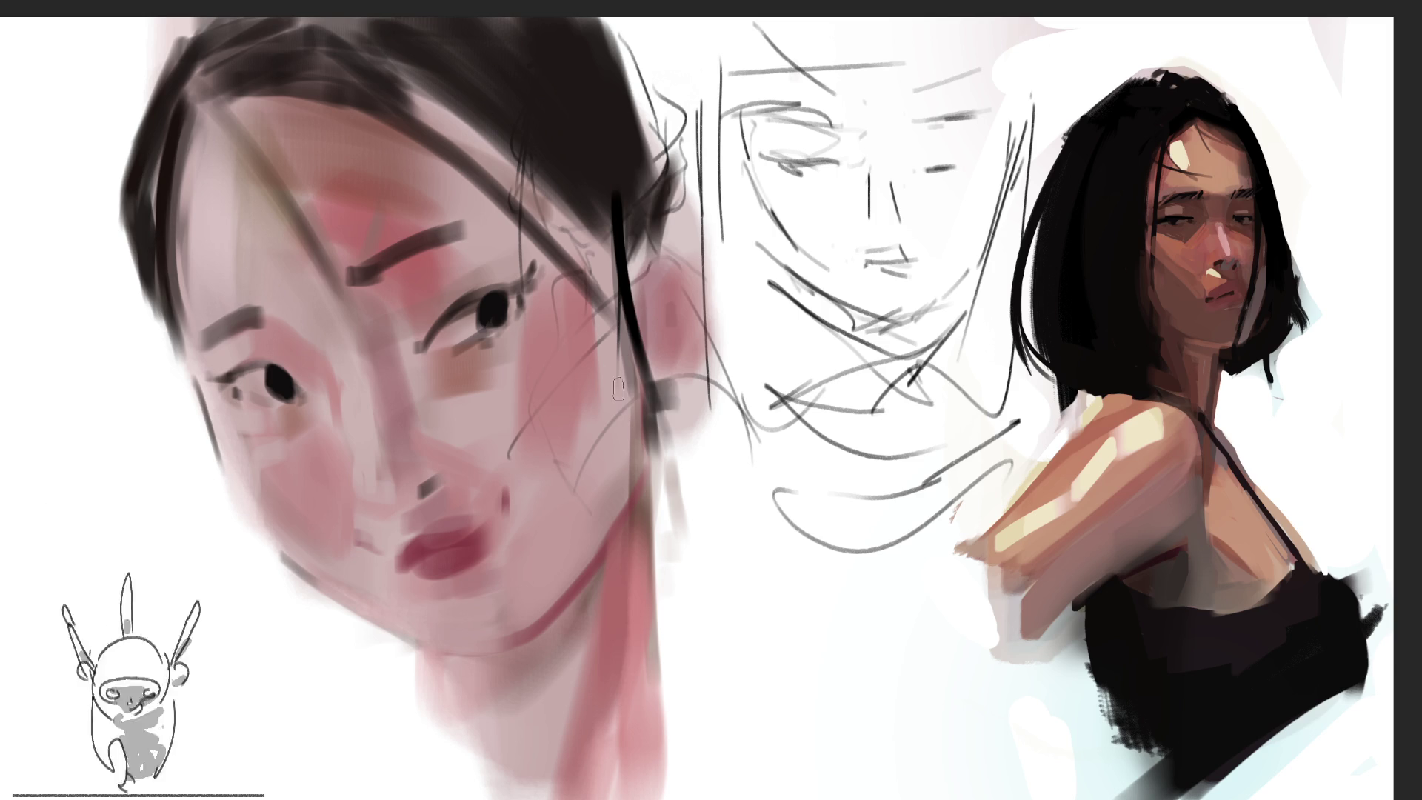
{"action": "left_click_drag", "start_coordinate": [625, 236], "coordinate": [659, 371]}
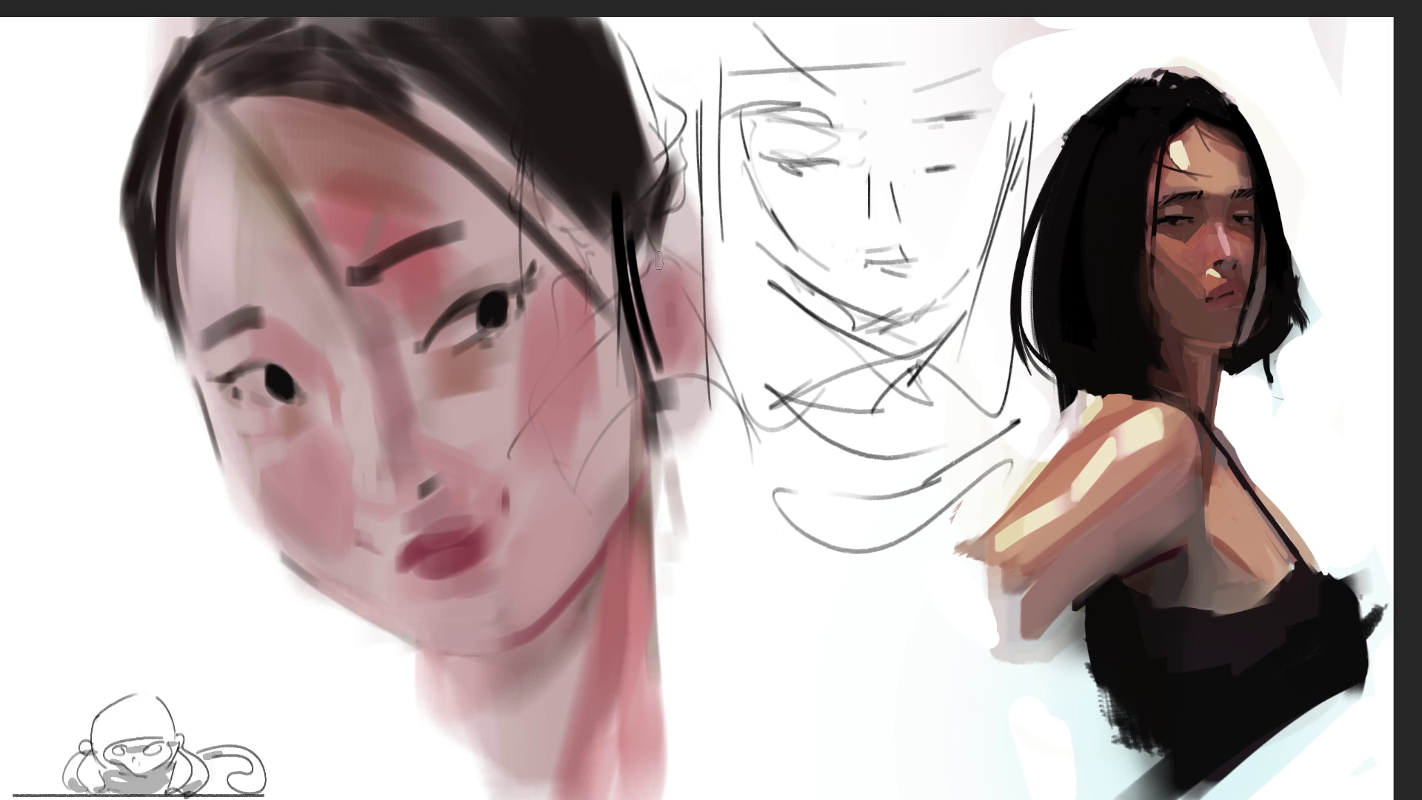
{"action": "key", "text": "ctrl+z"}
{"action": "left_click_drag", "start_coordinate": [569, 191], "coordinate": [730, 385]}
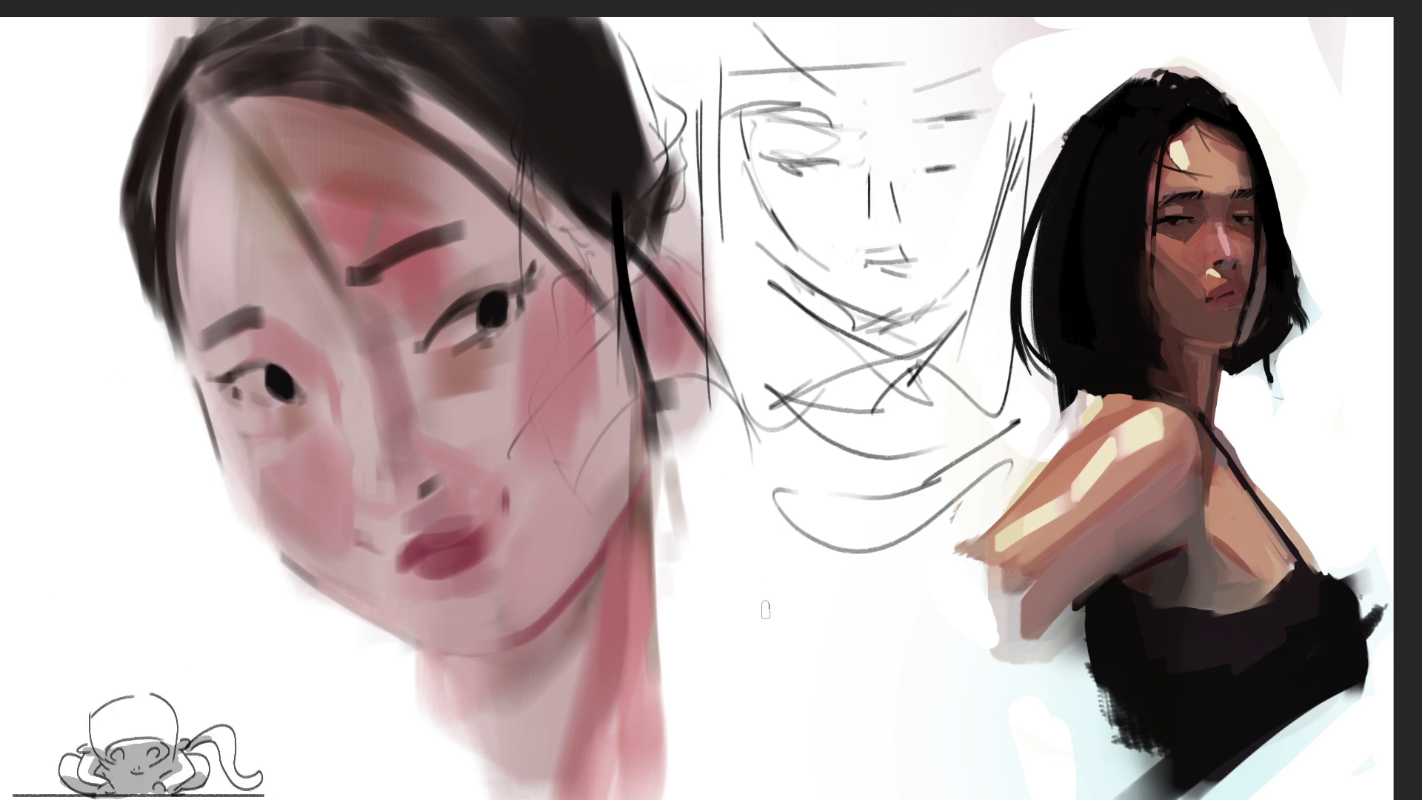
{"action": "key", "text": "ctrl+z"}
{"action": "left_click_drag", "start_coordinate": [593, 206], "coordinate": [711, 348]}
Step: Add near-vertical strands and a long diagonal strand sweeping down past the ear
{"action": "left_click_drag", "start_coordinate": [672, 286], "coordinate": [739, 438]}
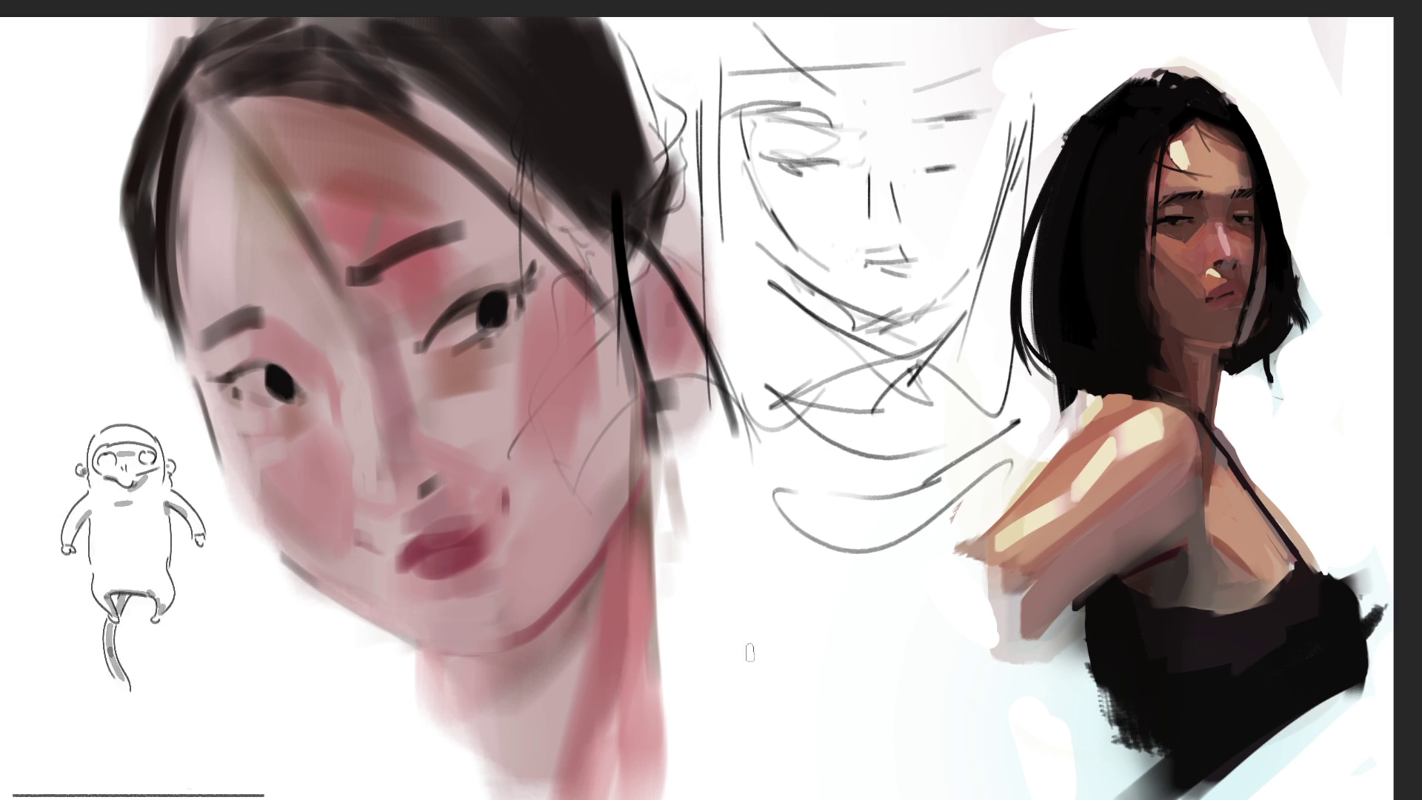
{"action": "left_click_drag", "start_coordinate": [626, 237], "coordinate": [674, 425]}
{"action": "left_click_drag", "start_coordinate": [600, 186], "coordinate": [620, 319]}
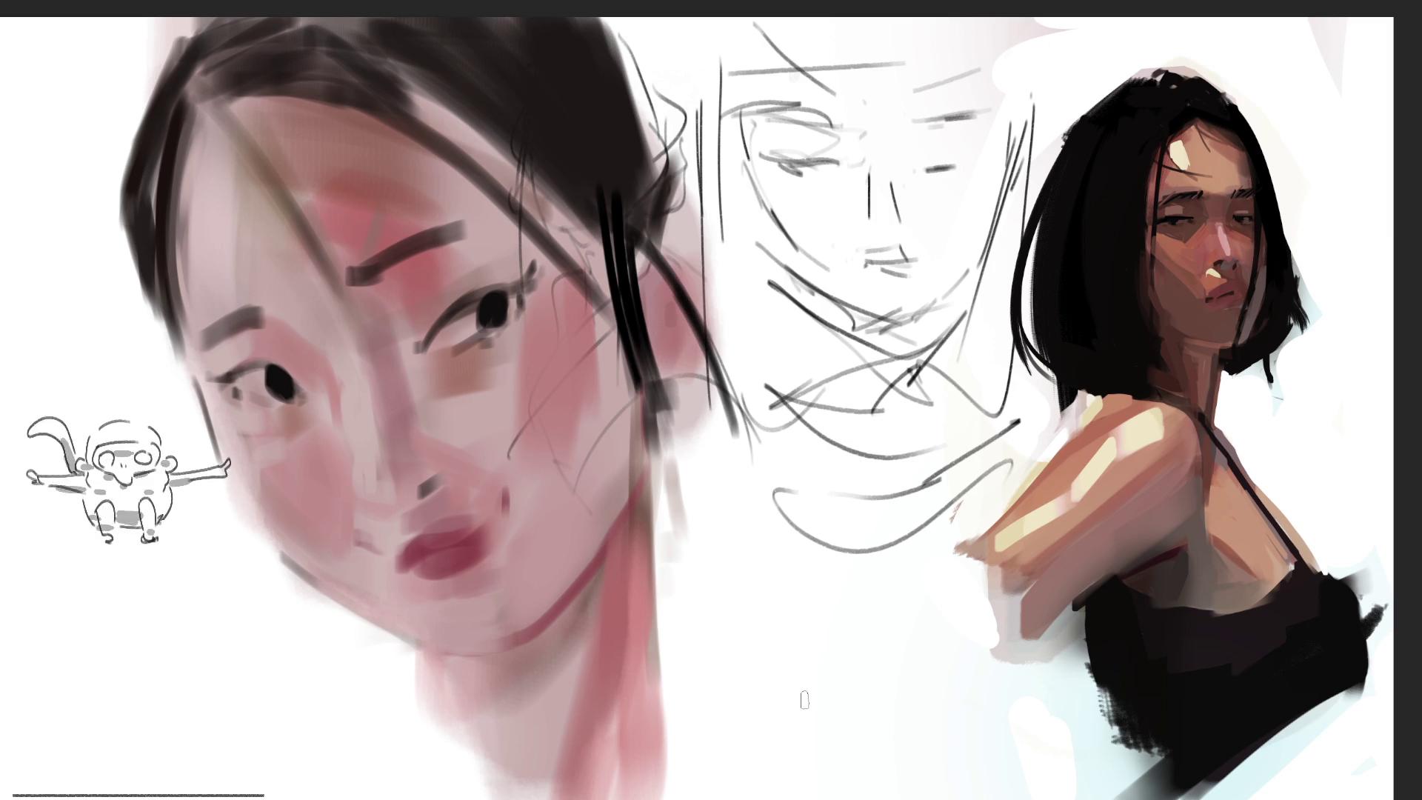
{"action": "key", "text": "ctrl+z"}
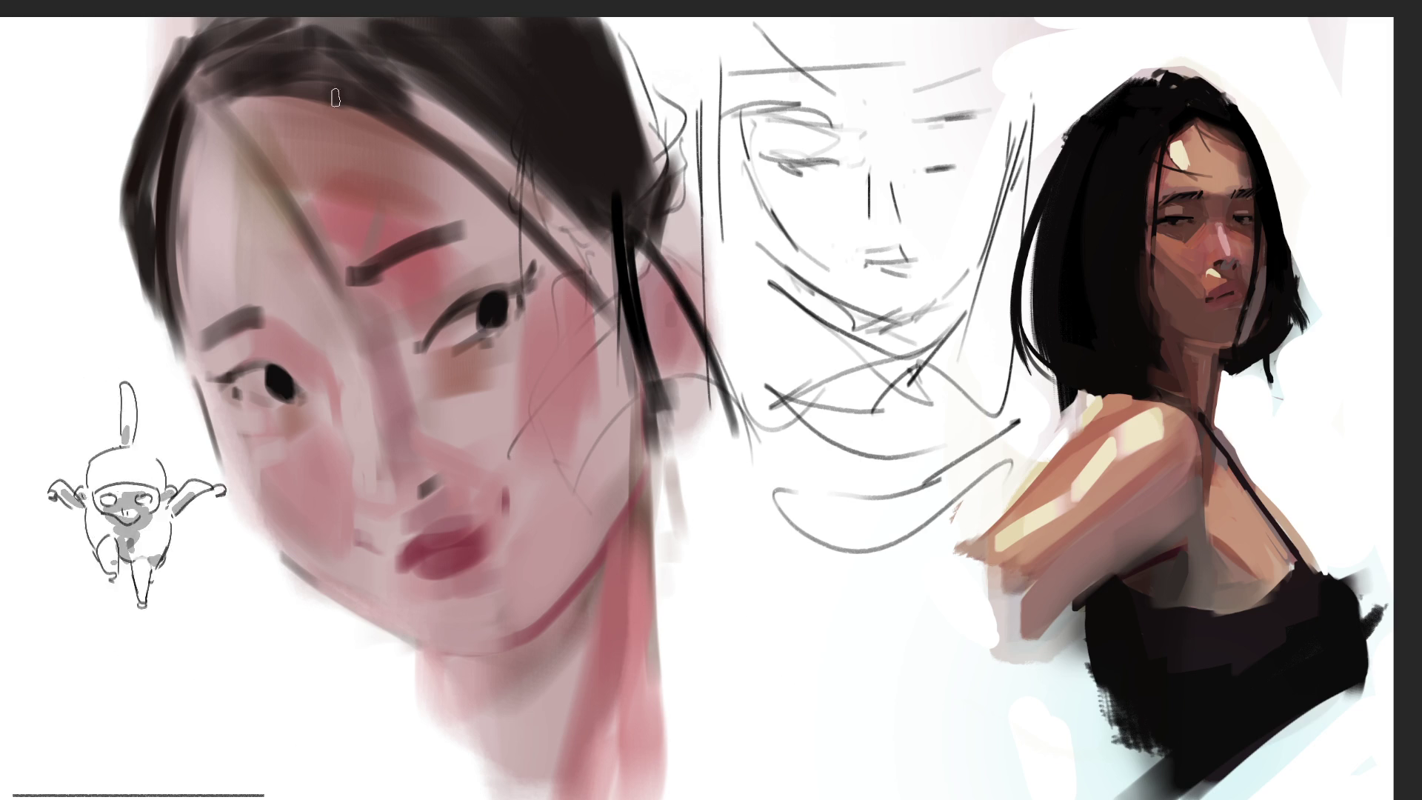
{"action": "left_click_drag", "start_coordinate": [220, 90], "coordinate": [733, 463]}
{"action": "key", "text": "ctrl+z"}
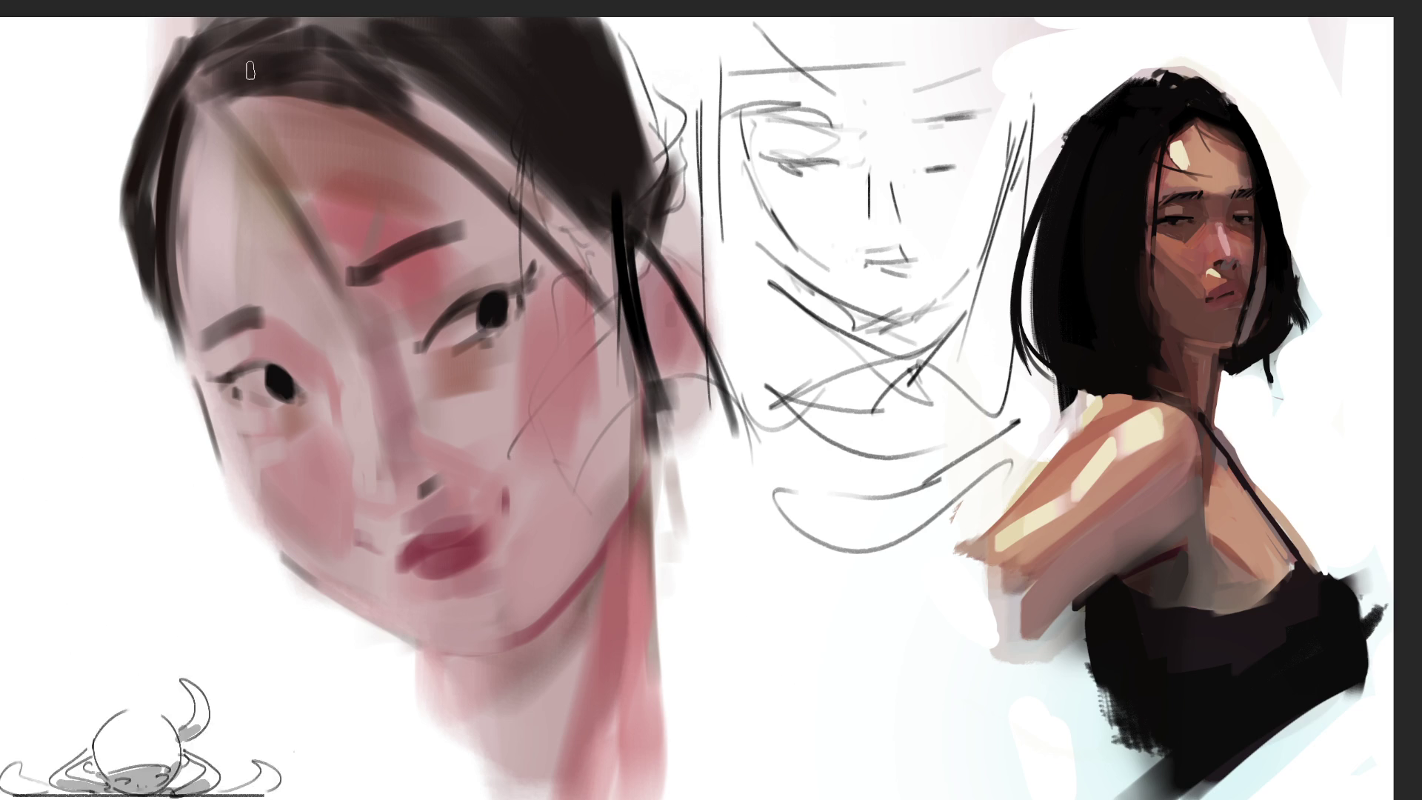
{"action": "left_click_drag", "start_coordinate": [217, 65], "coordinate": [771, 519]}
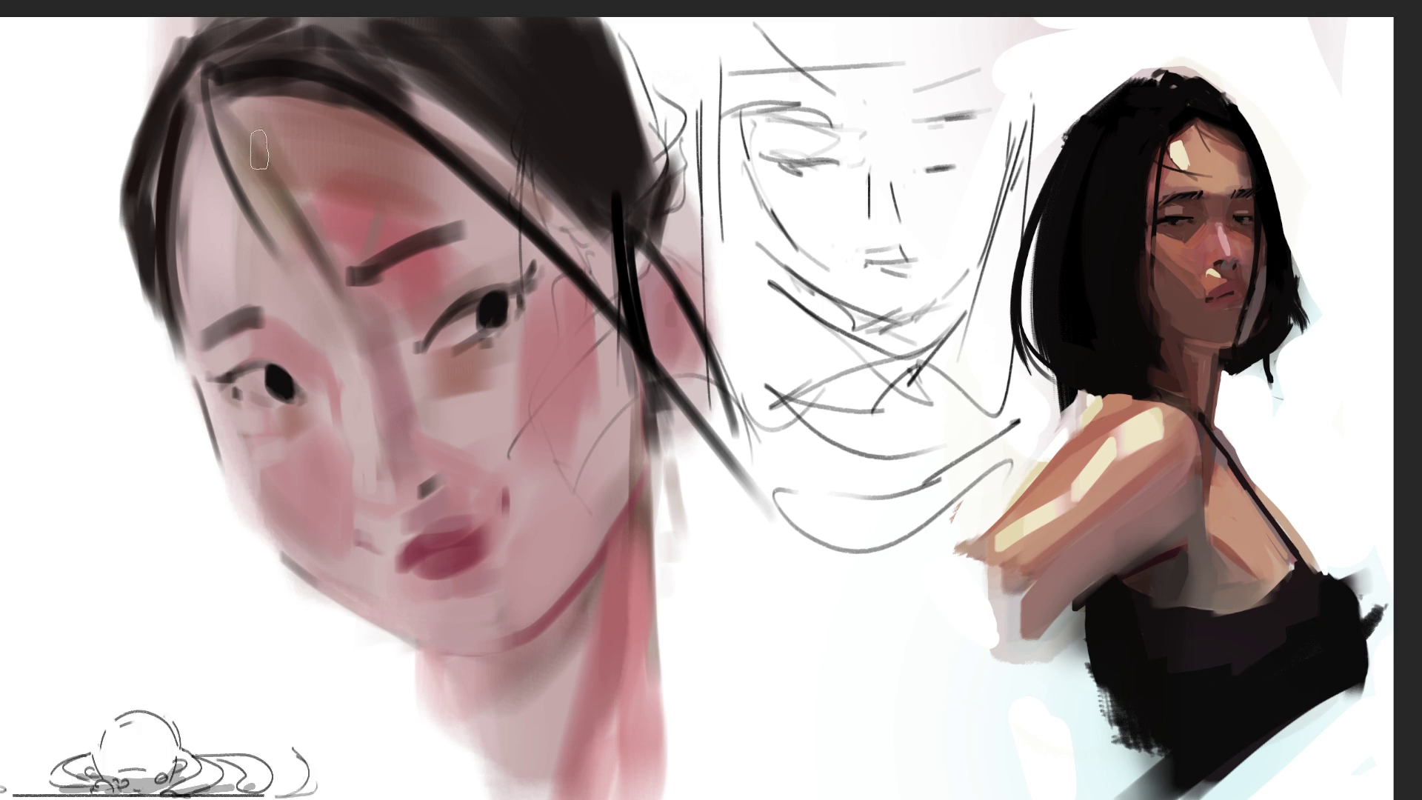
Step: Lighten the forehead with soft strokes and paint a dark diagonal strand from it
{"action": "left_click_drag", "start_coordinate": [272, 186], "coordinate": [333, 263]}
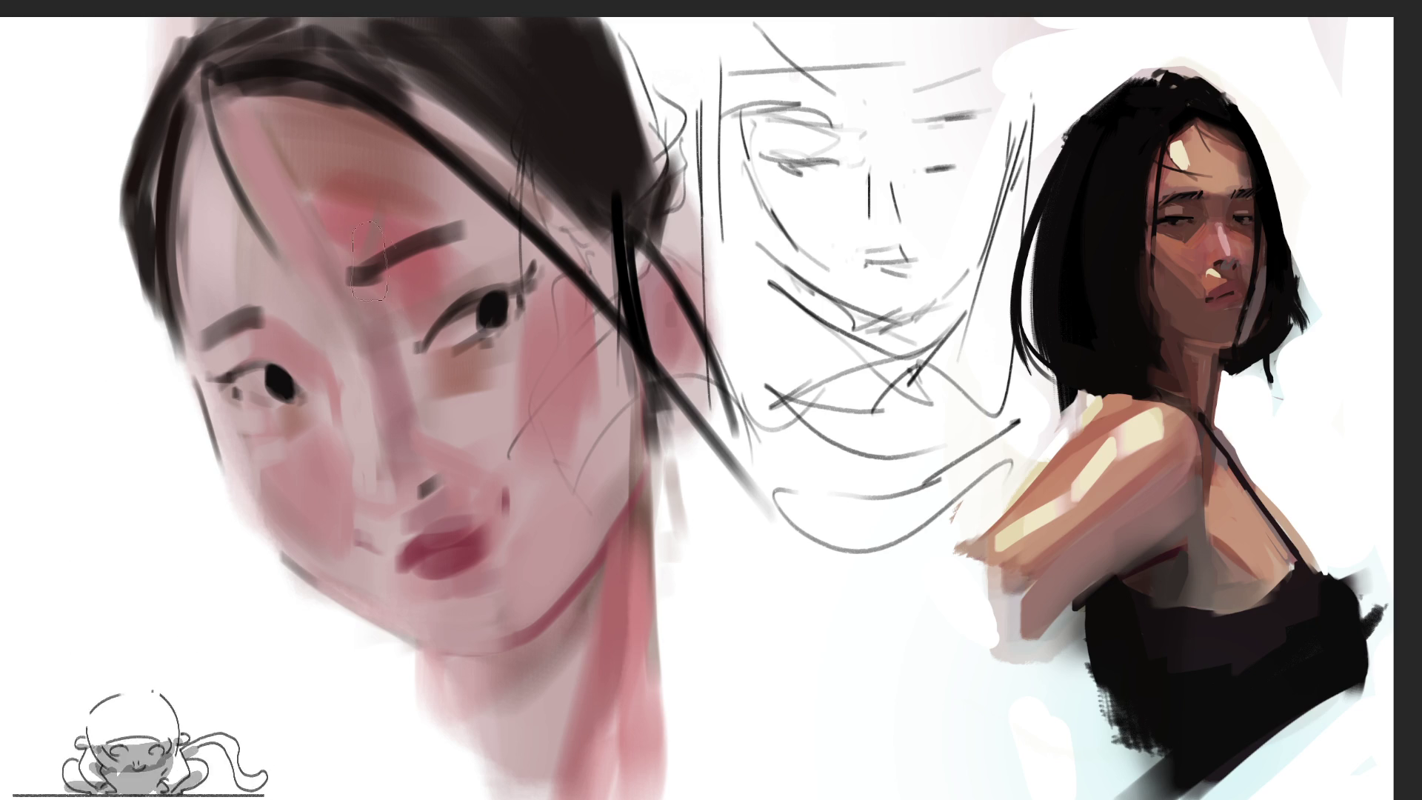
{"action": "left_click_drag", "start_coordinate": [344, 178], "coordinate": [445, 126]}
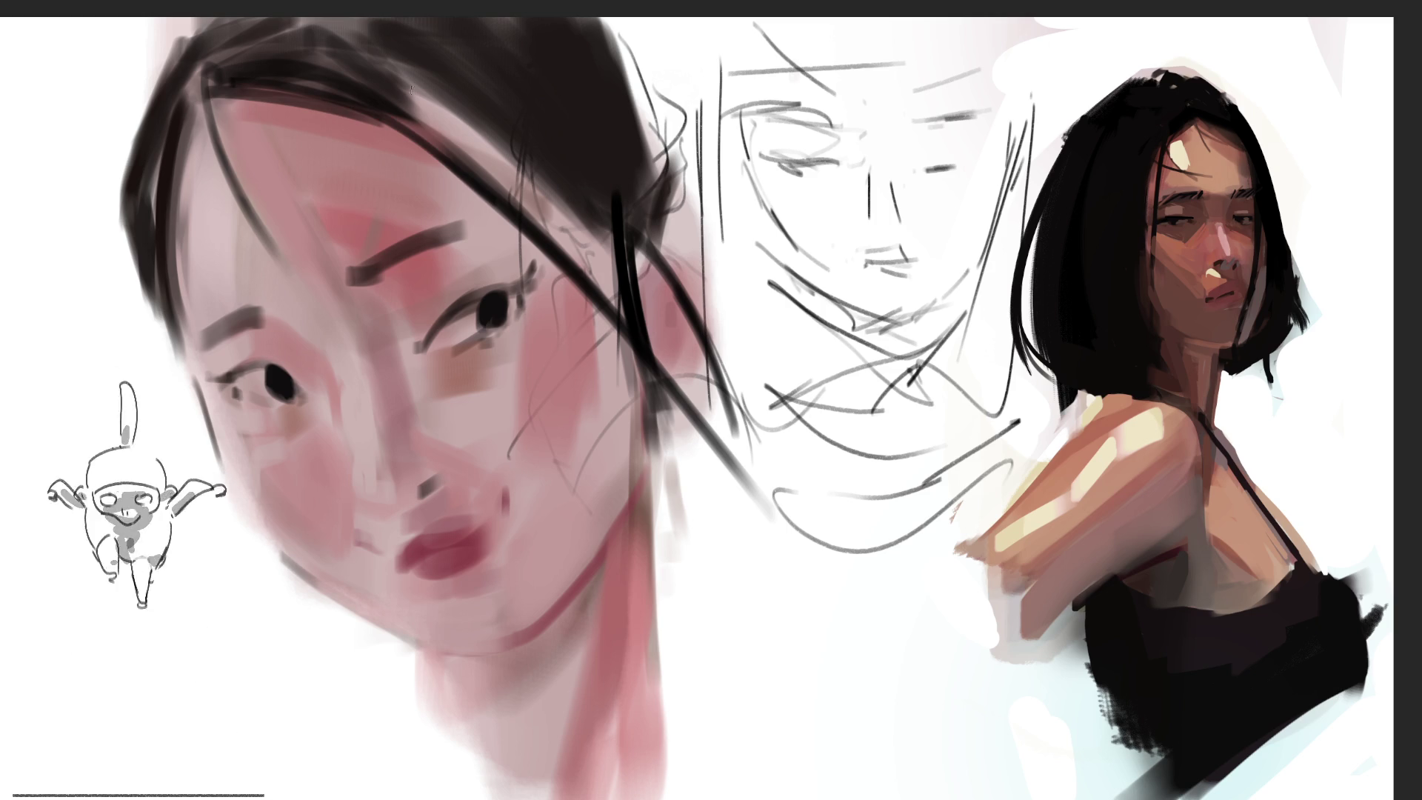
{"action": "left_click_drag", "start_coordinate": [389, 70], "coordinate": [563, 256]}
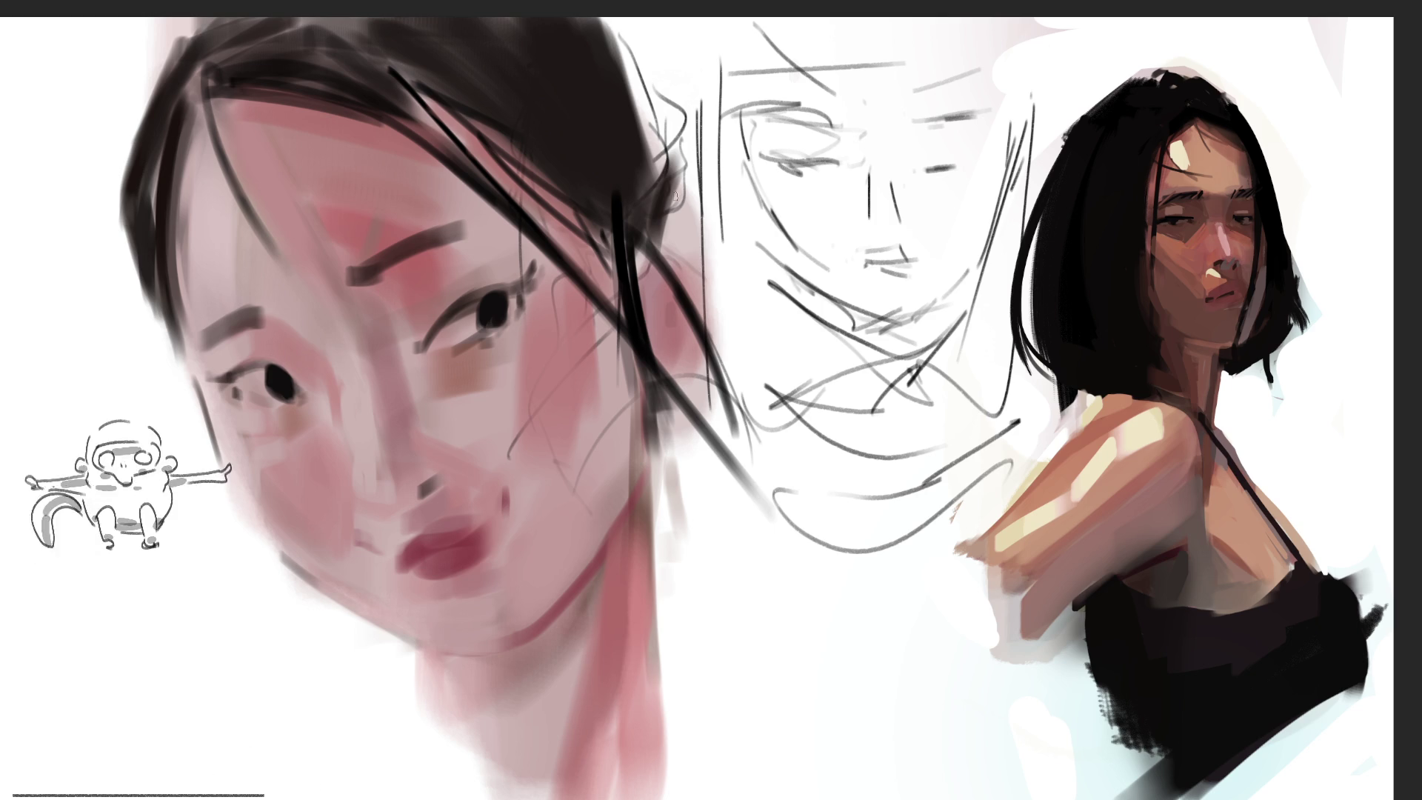
Step: Layer several dark diagonal strands over the hair, darkening its right edge
{"action": "left_click_drag", "start_coordinate": [614, 30], "coordinate": [649, 222]}
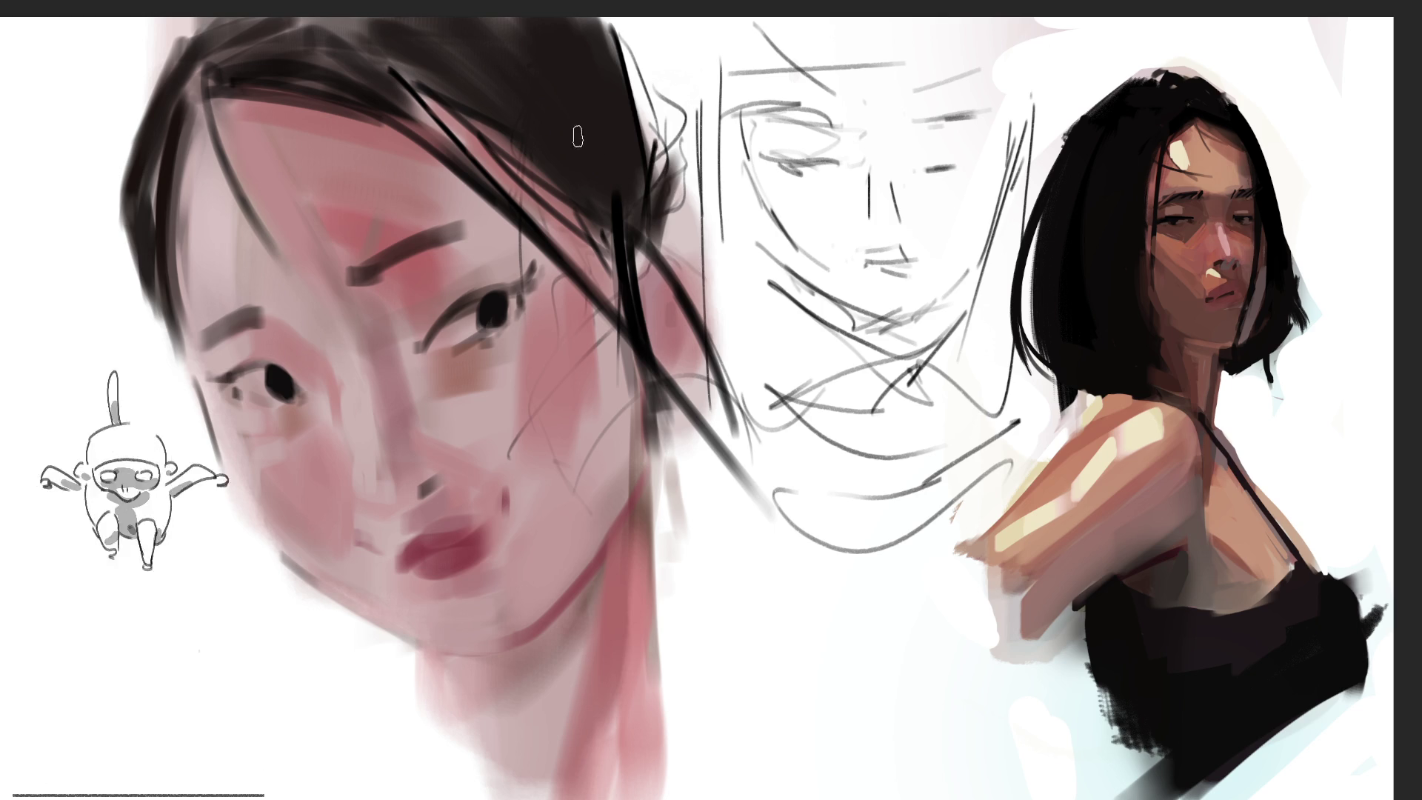
{"action": "left_click_drag", "start_coordinate": [482, 44], "coordinate": [620, 204]}
{"action": "left_click_drag", "start_coordinate": [522, 70], "coordinate": [640, 300]}
{"action": "left_click_drag", "start_coordinate": [557, 44], "coordinate": [645, 288]}
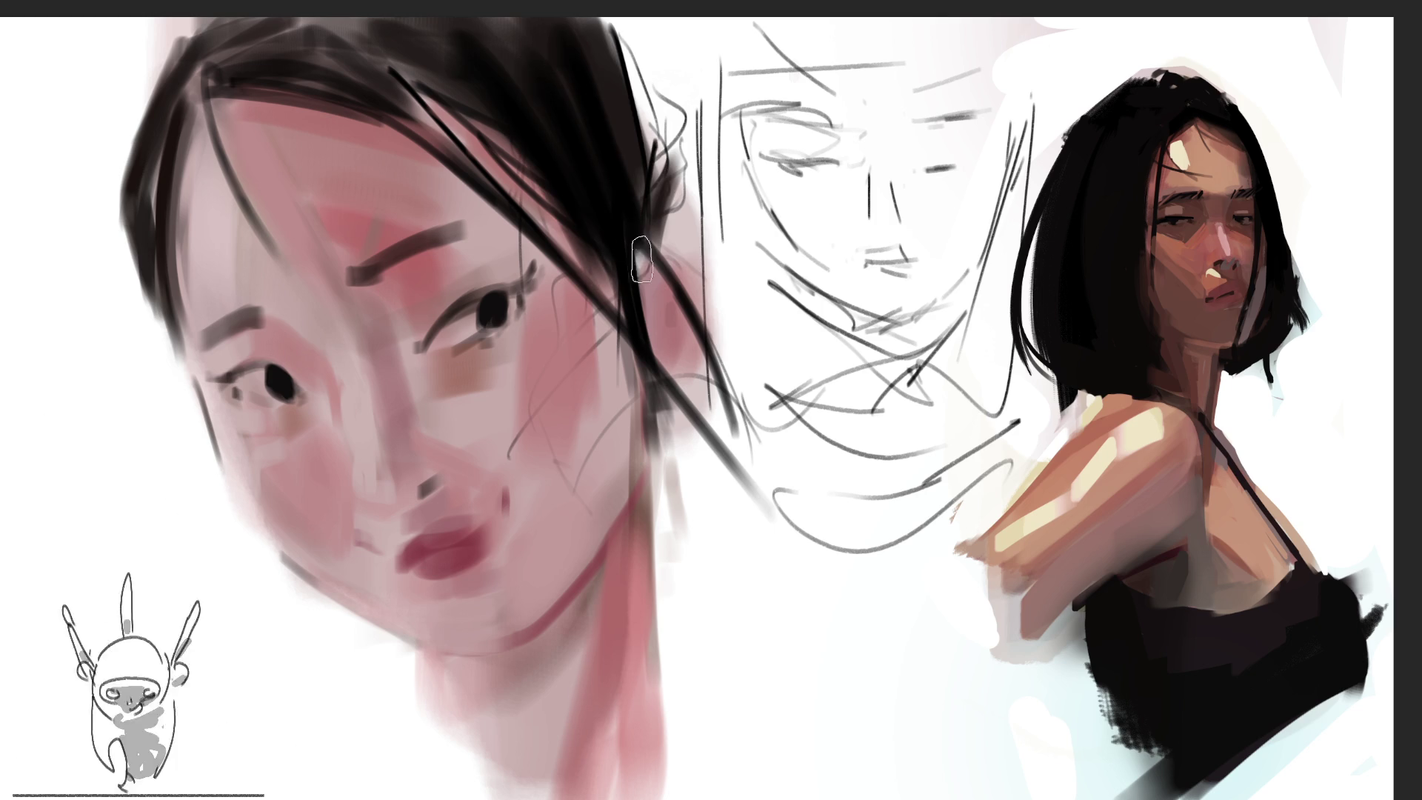
{"action": "left_click_drag", "start_coordinate": [611, 82], "coordinate": [652, 274]}
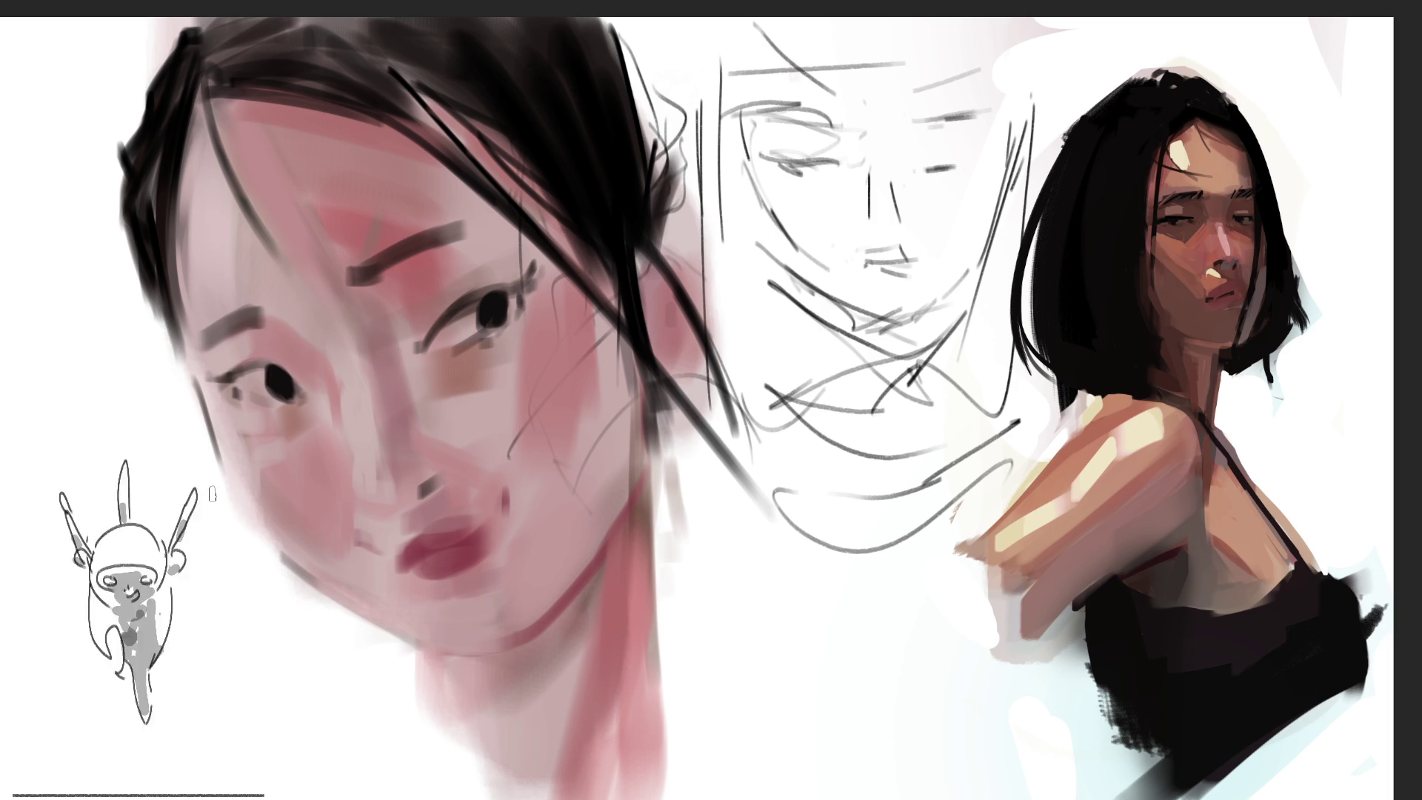
Step: Paint black strands down the left cheek edge, enlarge the right pupil and shade under the eye
{"action": "left_click_drag", "start_coordinate": [170, 172], "coordinate": [218, 481]}
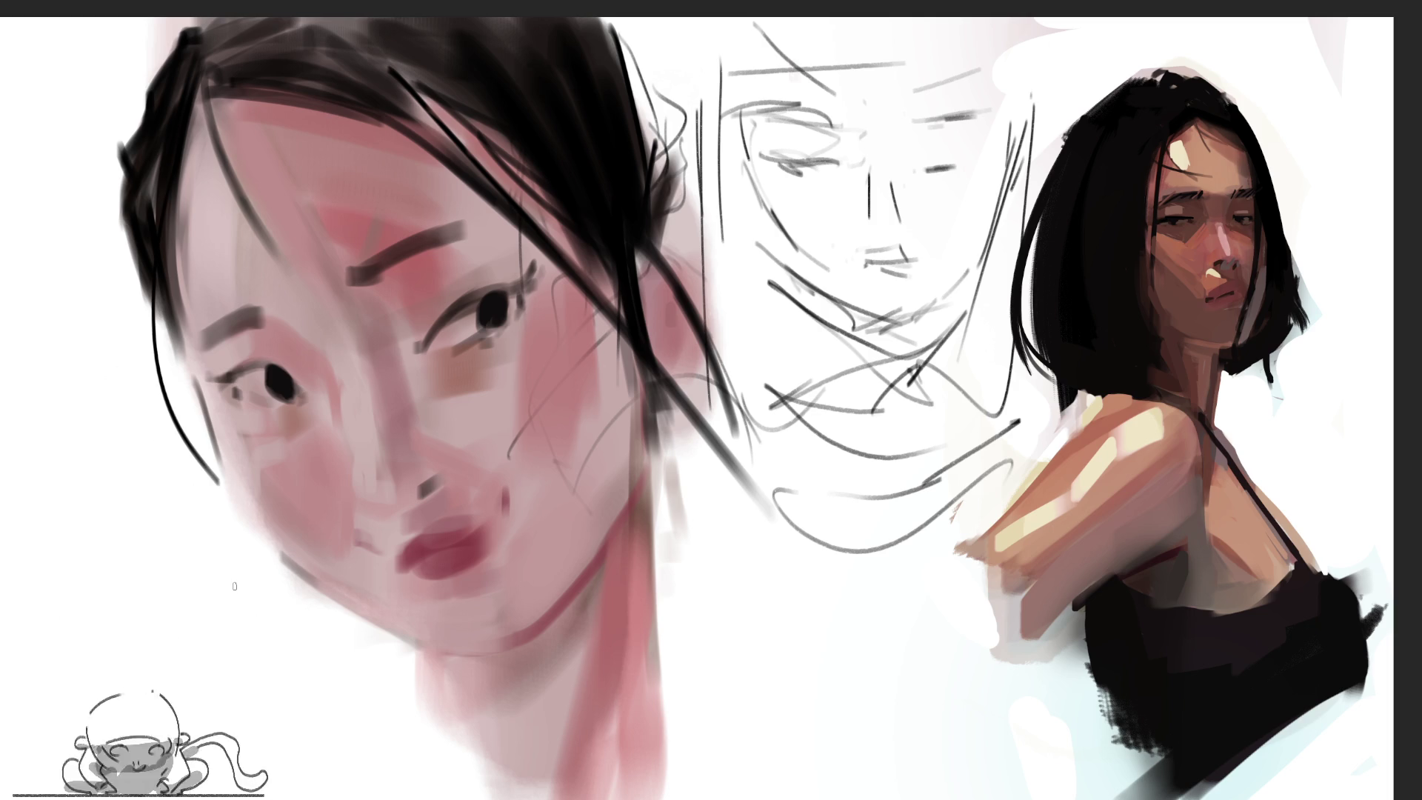
{"action": "mouse_move", "coordinate": [149, 296]}
{"action": "left_mouse_down"}
{"action": "mouse_move", "coordinate": [185, 367]}
{"action": "mouse_move", "coordinate": [200, 367]}
{"action": "mouse_move", "coordinate": [189, 344]}
{"action": "left_mouse_up"}
{"action": "left_click_drag", "start_coordinate": [171, 252], "coordinate": [185, 348]}
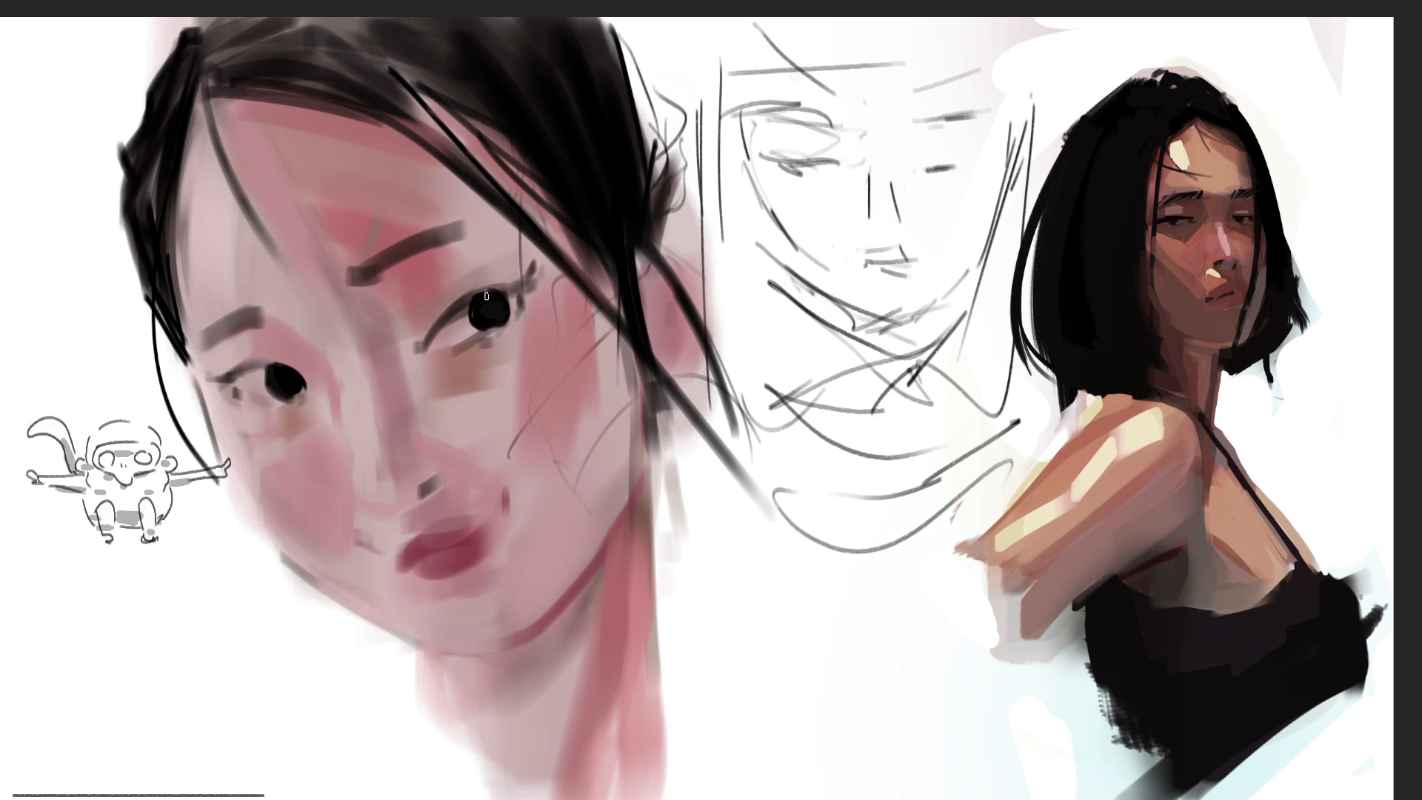
{"action": "left_click_drag", "start_coordinate": [485, 291], "coordinate": [514, 288]}
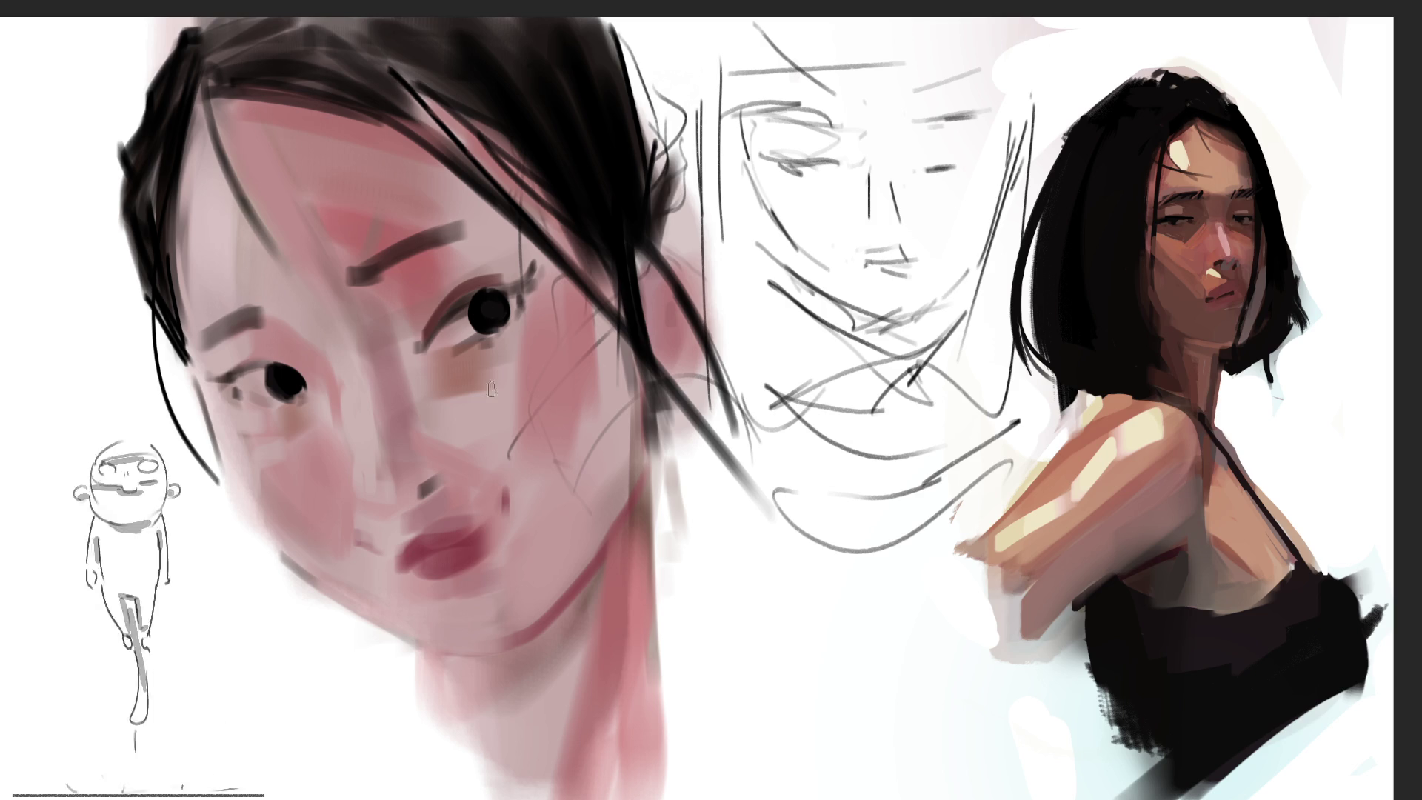
{"action": "left_click_drag", "start_coordinate": [437, 363], "coordinate": [489, 354]}
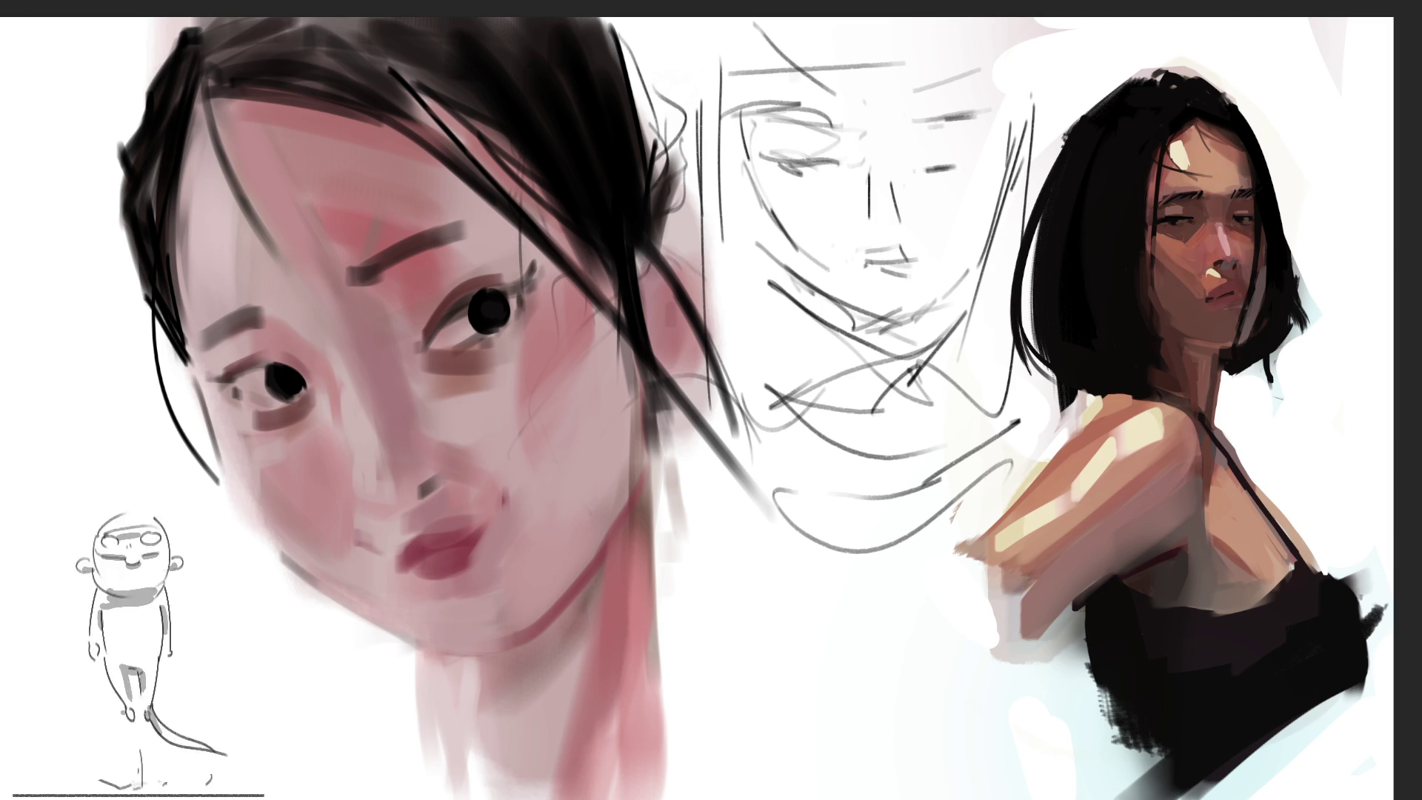
Step: After undoing brown and grey trials, blend peach above the lips and add light strokes by the eye
{"action": "left_click_drag", "start_coordinate": [428, 495], "coordinate": [498, 497]}
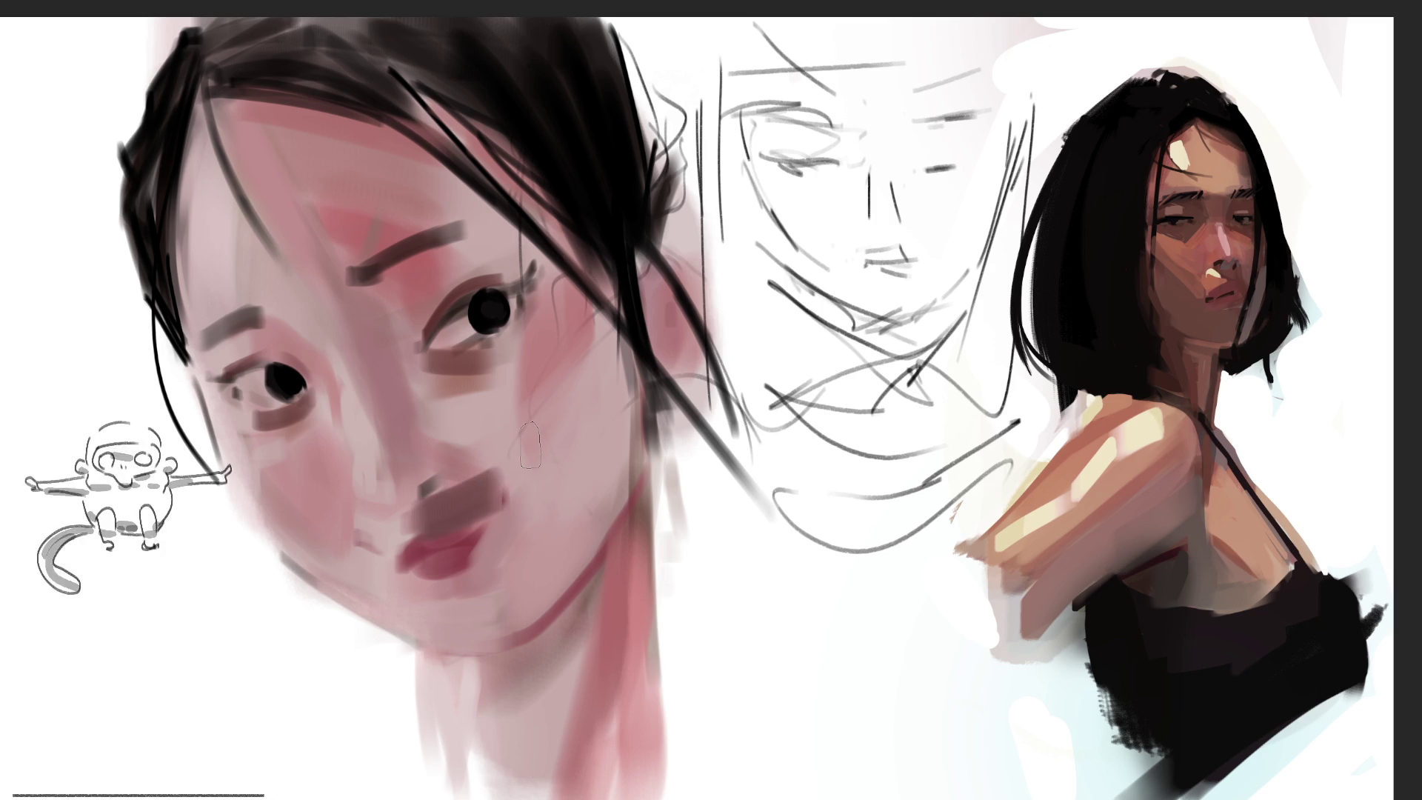
{"action": "key", "text": "ctrl+z"}
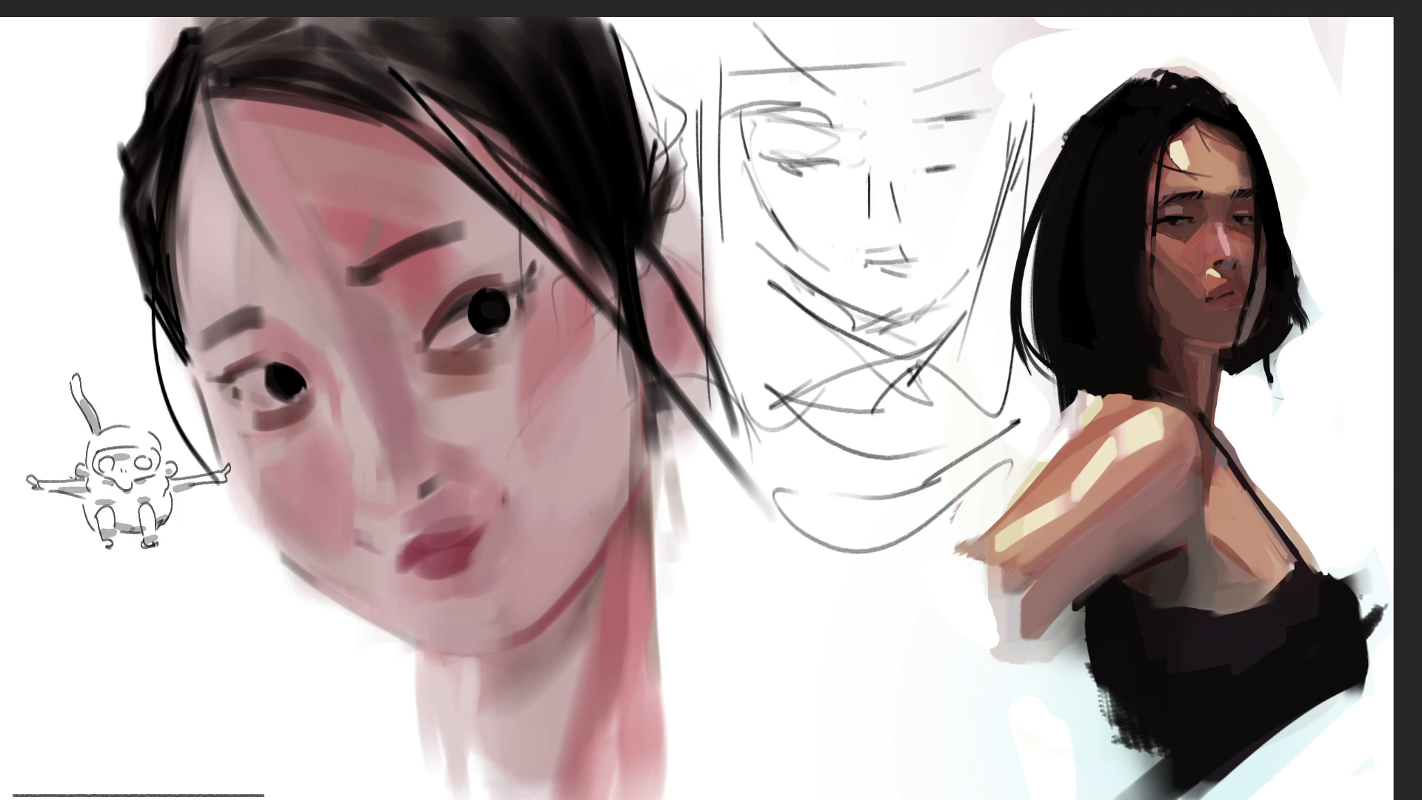
{"action": "left_click_drag", "start_coordinate": [400, 519], "coordinate": [481, 495]}
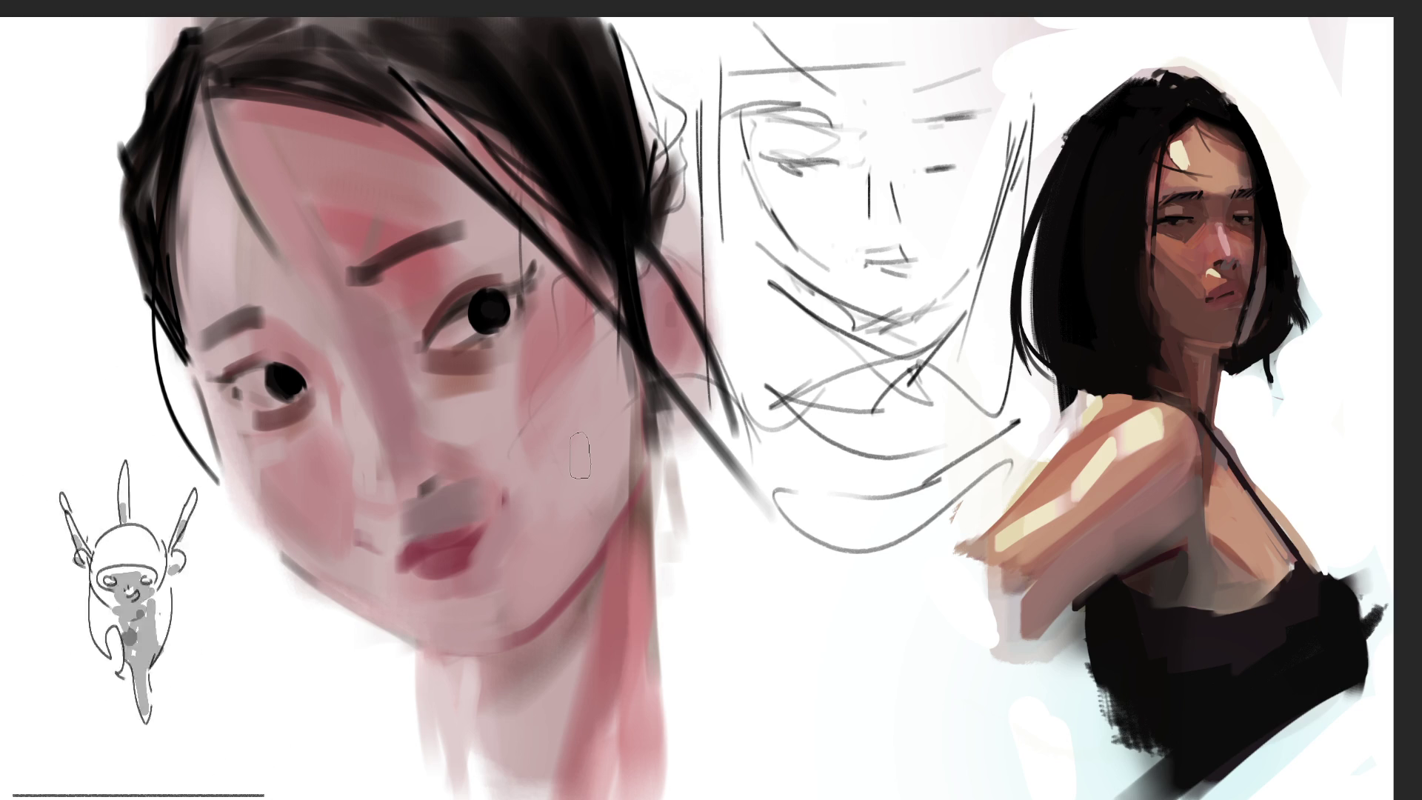
{"action": "key", "text": "ctrl+z"}
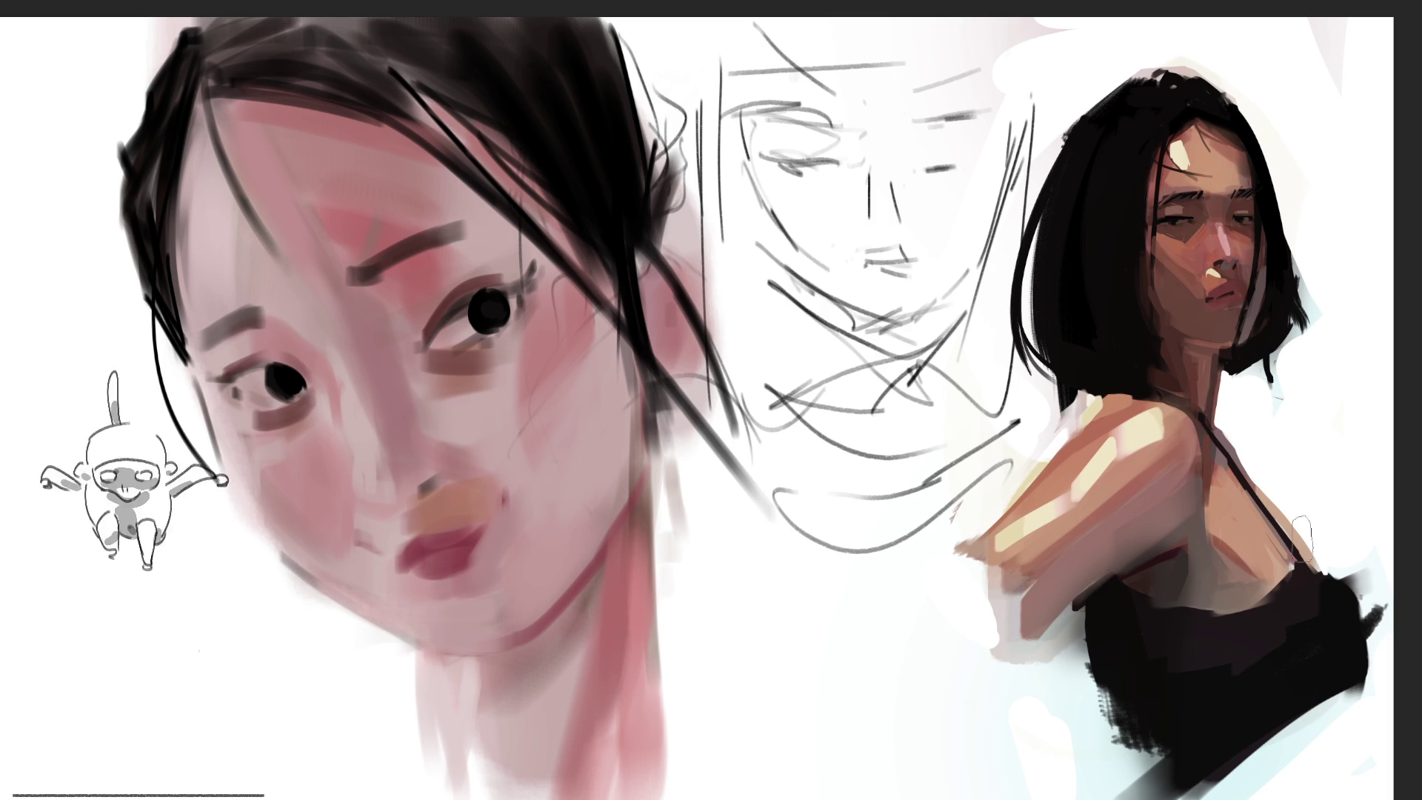
{"action": "left_click_drag", "start_coordinate": [411, 519], "coordinate": [467, 493]}
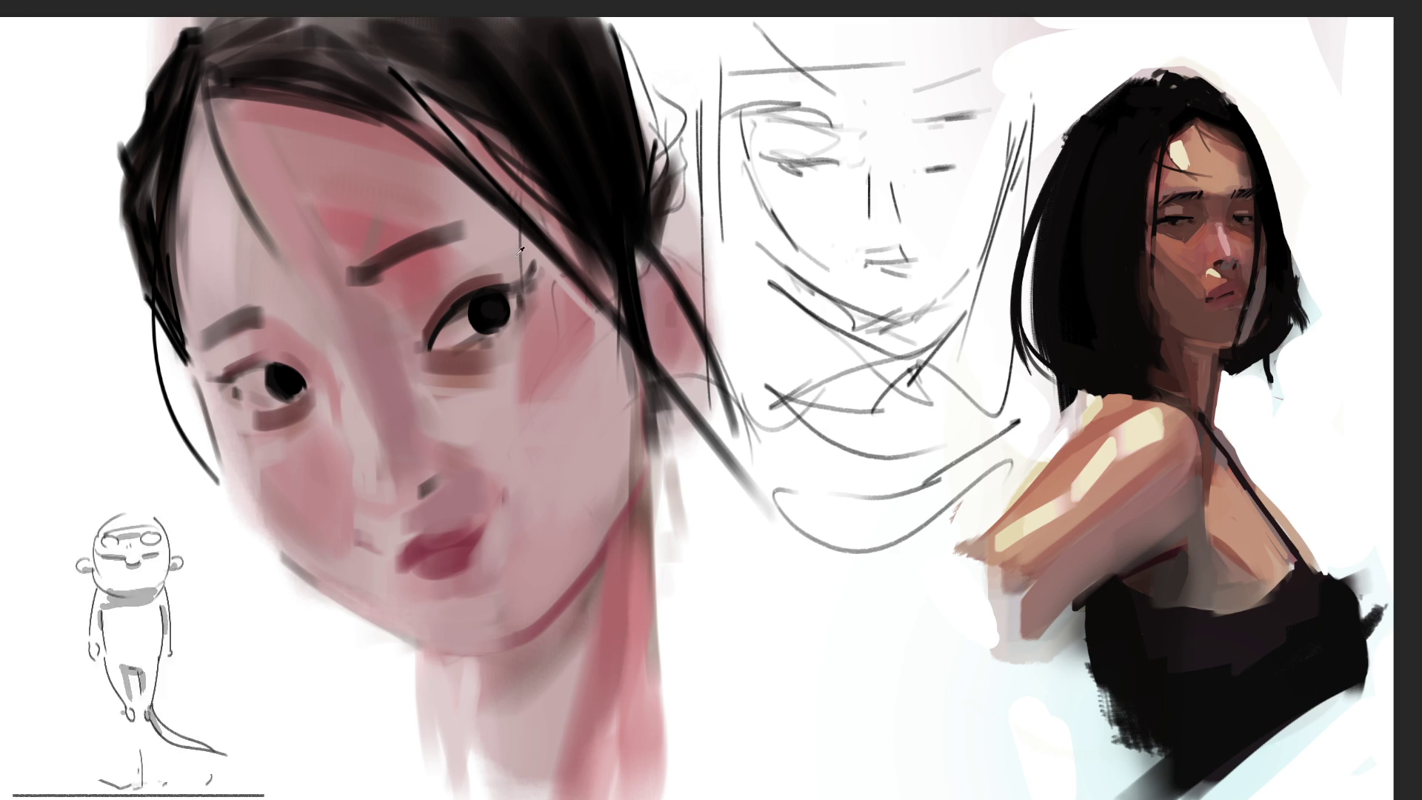
{"action": "left_click_drag", "start_coordinate": [528, 260], "coordinate": [595, 348]}
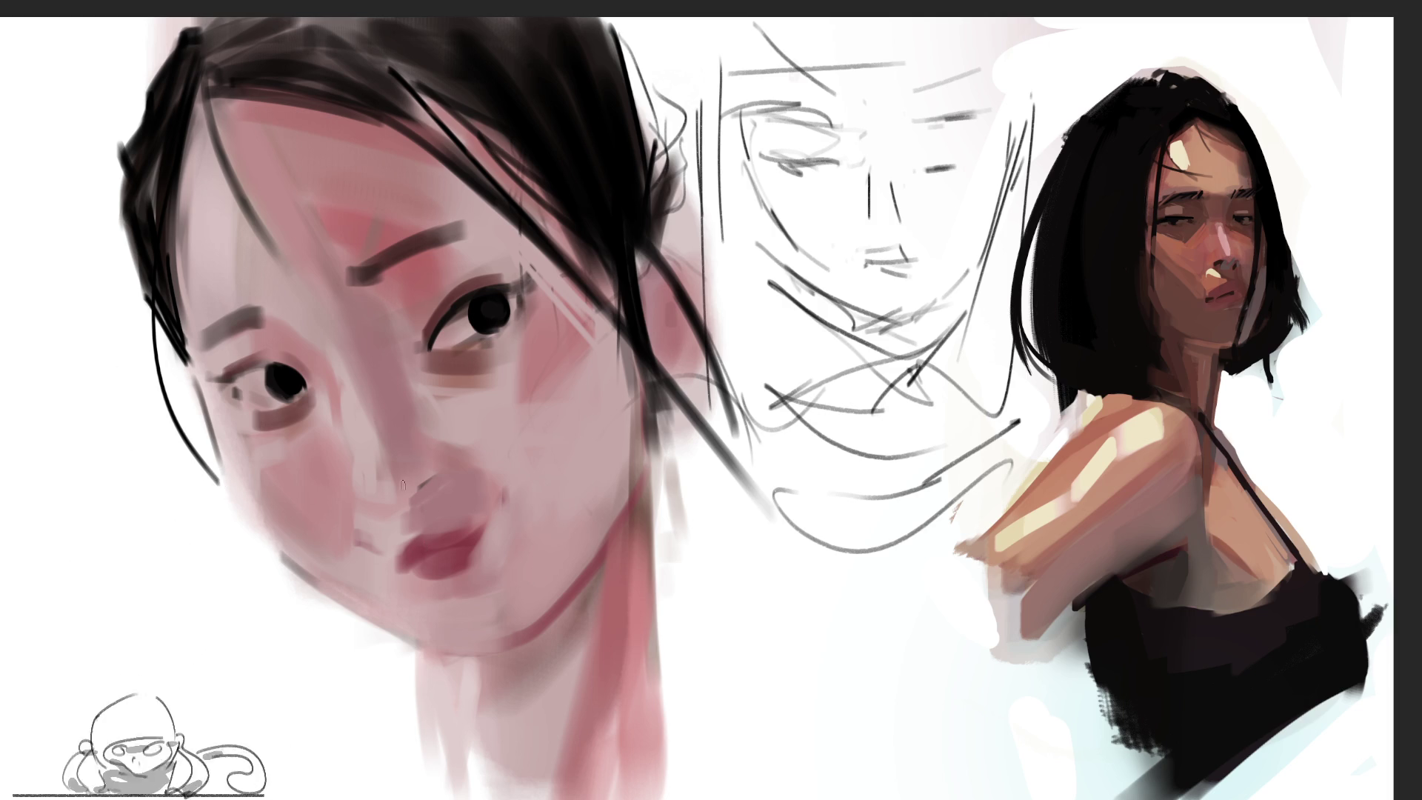
Step: Lasso a region on the left cheek and move the selection over the left eye
{"action": "left_click_drag", "start_coordinate": [332, 431], "coordinate": [315, 532]}
{"action": "left_click_drag", "start_coordinate": [332, 482], "coordinate": [287, 407]}
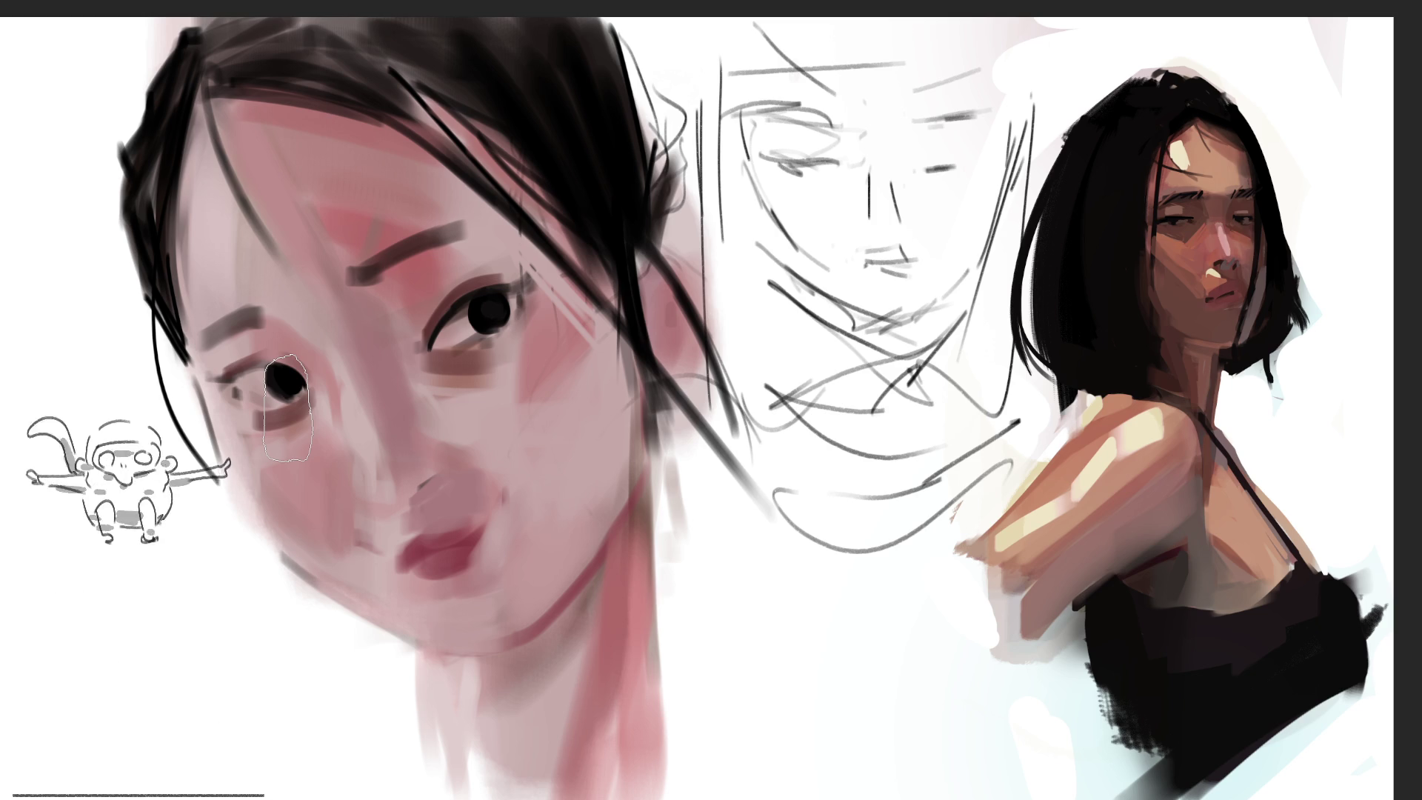
Step: Clear the selections and paint a bright light highlight on the left face's ear
{"action": "key", "text": "ctrl+d"}
{"action": "left_click_drag", "start_coordinate": [1200, 70], "coordinate": [1176, 77]}
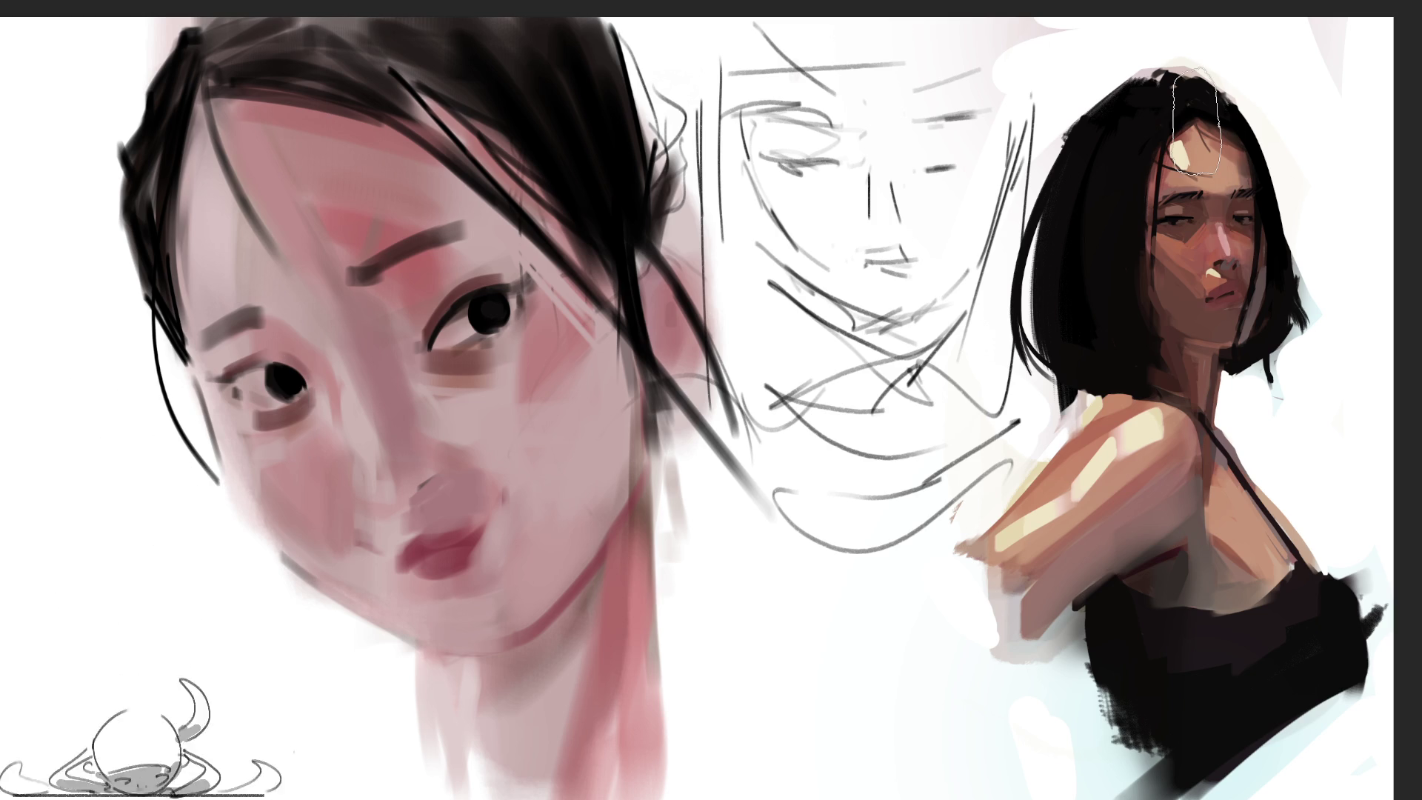
{"action": "key", "text": "ctrl+d"}
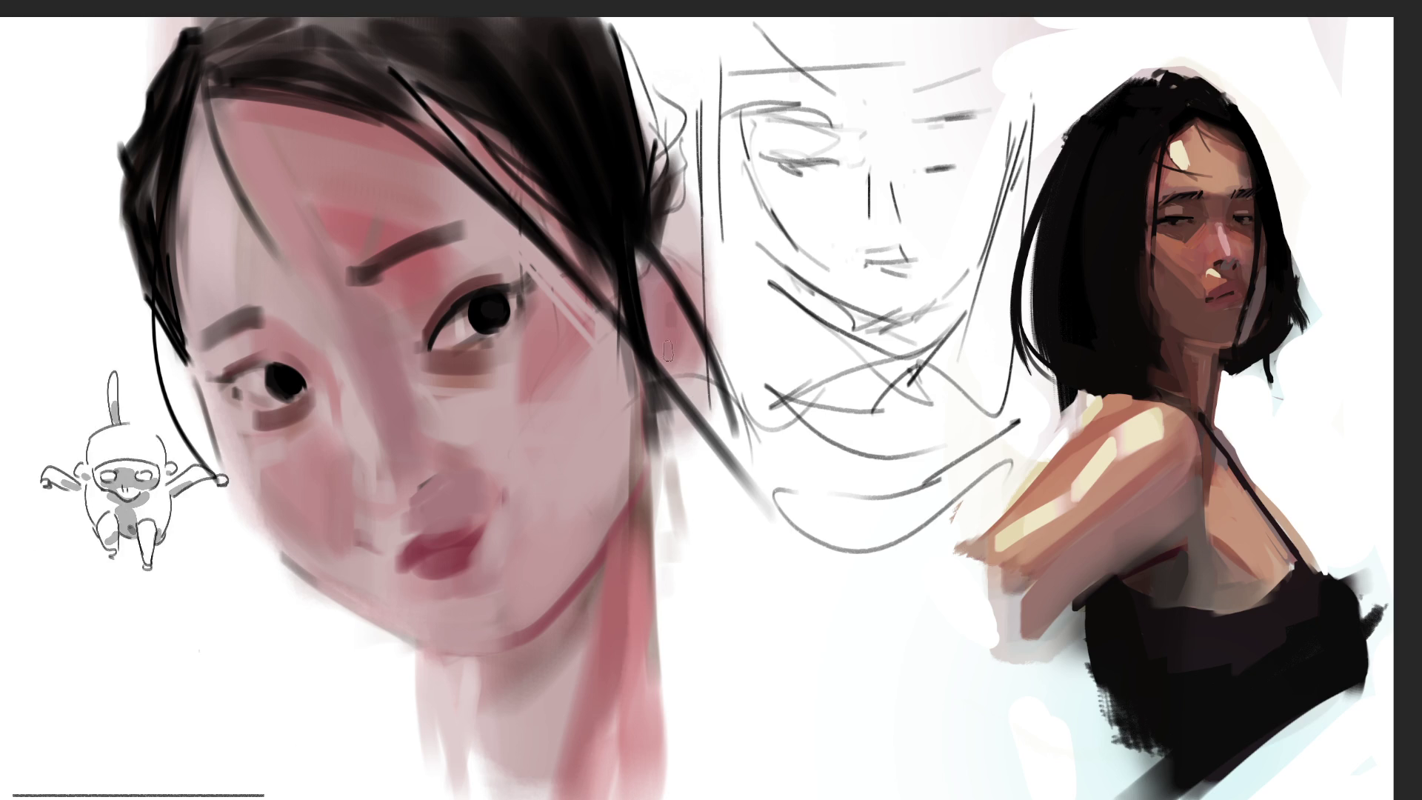
{"action": "left_click_drag", "start_coordinate": [661, 357], "coordinate": [687, 327]}
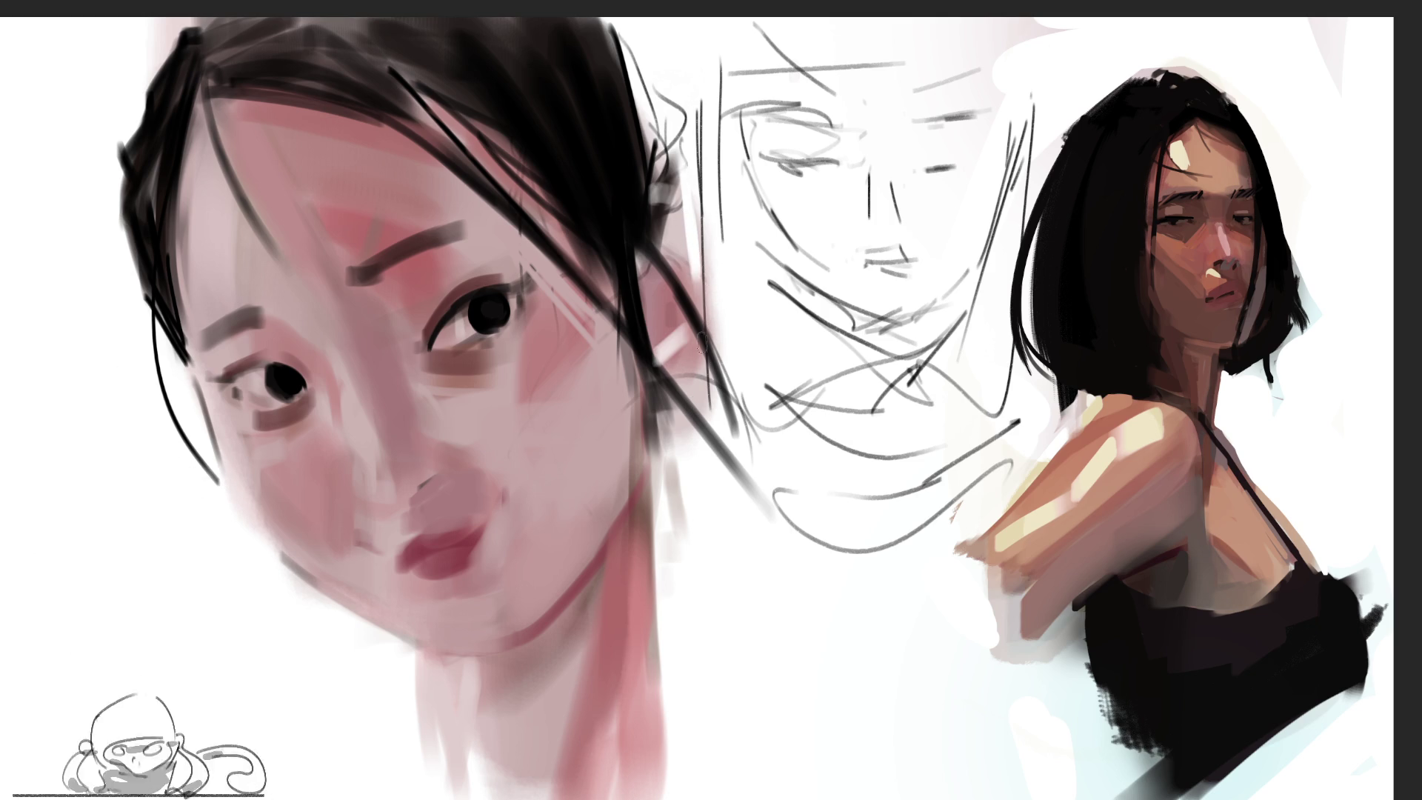
{"action": "mouse_move", "coordinate": [676, 345]}
{"action": "left_mouse_down"}
{"action": "mouse_move", "coordinate": [663, 358]}
{"action": "mouse_move", "coordinate": [685, 340]}
{"action": "mouse_move", "coordinate": [703, 389]}
{"action": "left_mouse_up"}
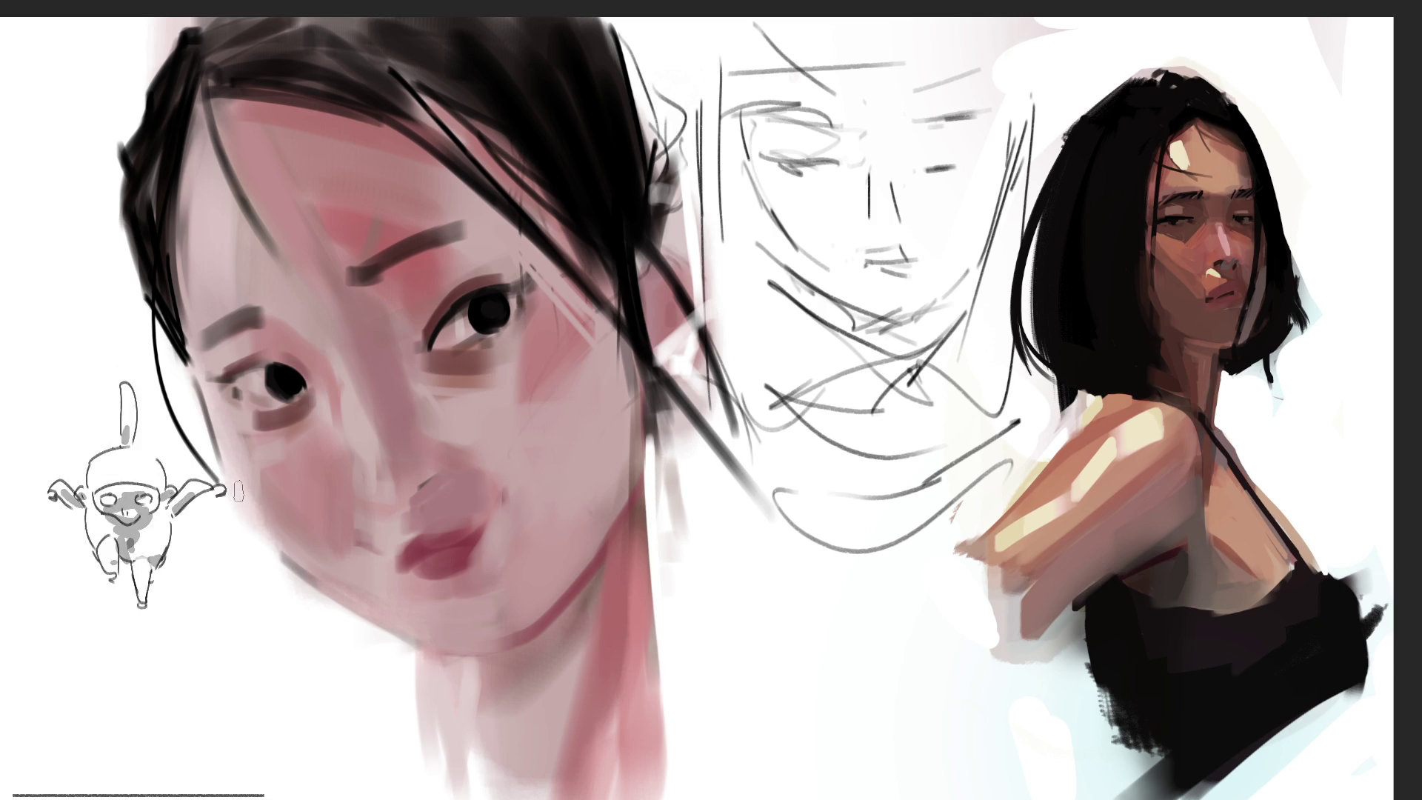
Step: Try cheek-edge highlights and a brown test stroke, undoing both, and enlarge the brush
{"action": "left_click_drag", "start_coordinate": [237, 432], "coordinate": [248, 417]}
{"action": "left_click_drag", "start_coordinate": [203, 322], "coordinate": [186, 160]}
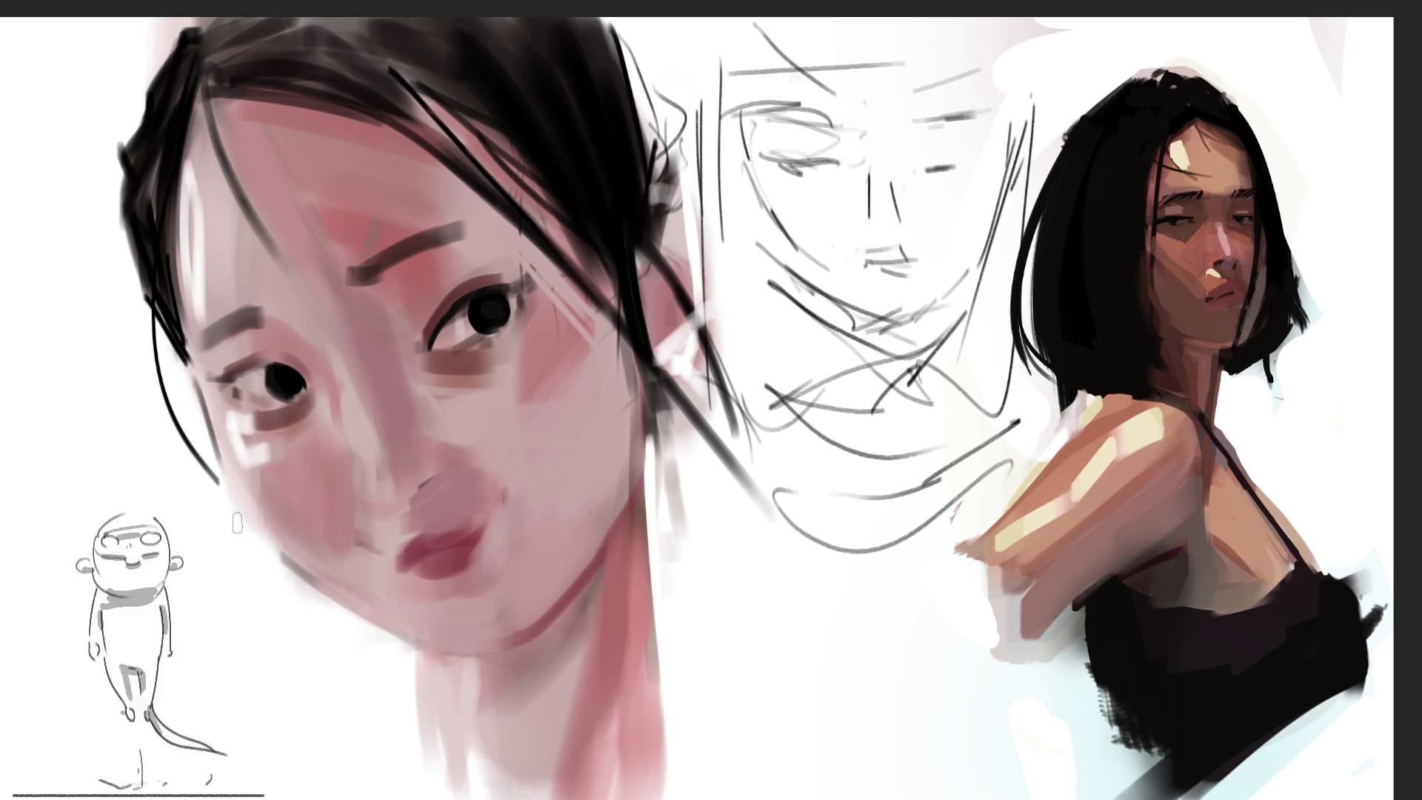
{"action": "key", "text": "ctrl+z"}
{"action": "key", "text": "ctrl+z"}
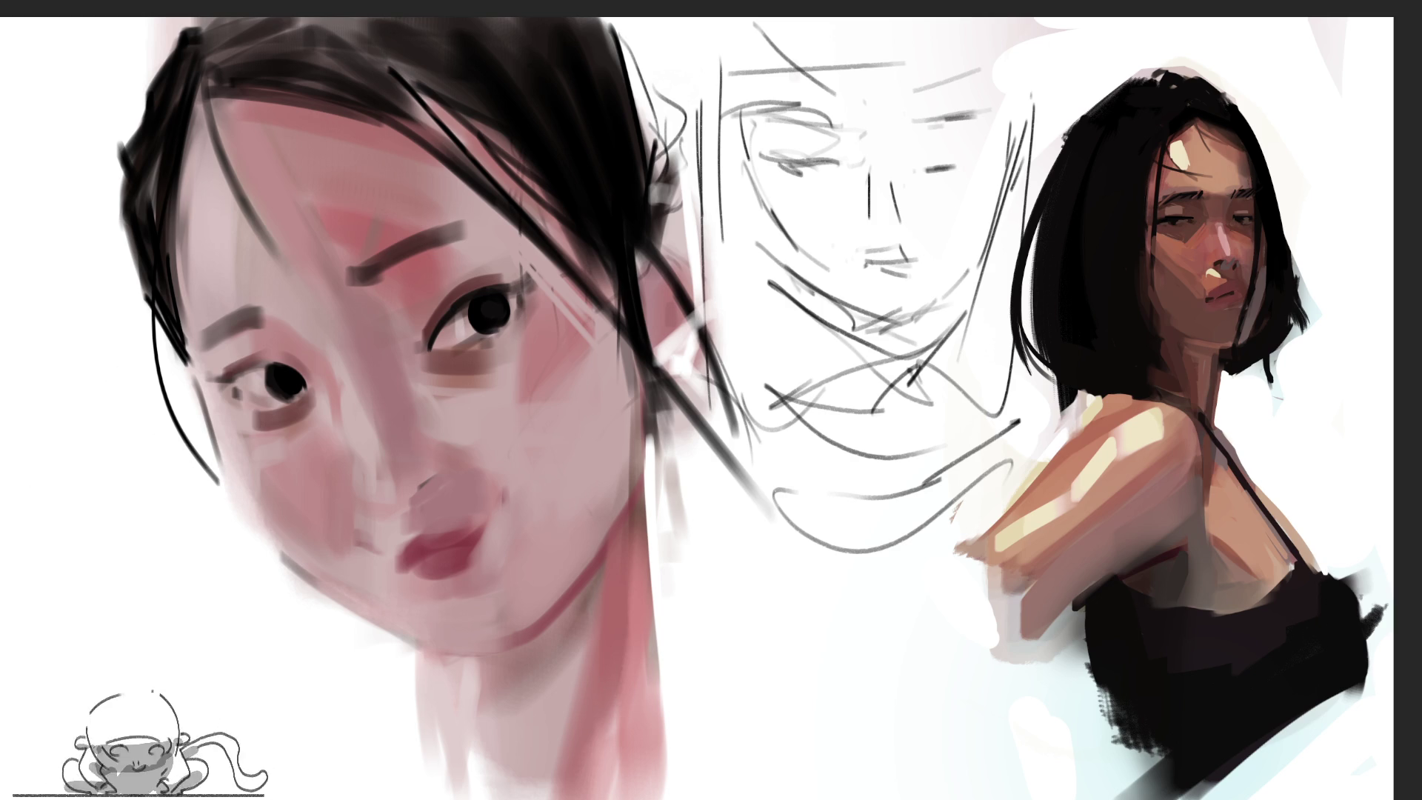
{"action": "mouse_move", "coordinate": [236, 309]}
{"action": "left_mouse_down"}
{"action": "mouse_move", "coordinate": [222, 339]}
{"action": "mouse_move", "coordinate": [437, 485]}
{"action": "mouse_move", "coordinate": [614, 532]}
{"action": "left_mouse_up"}
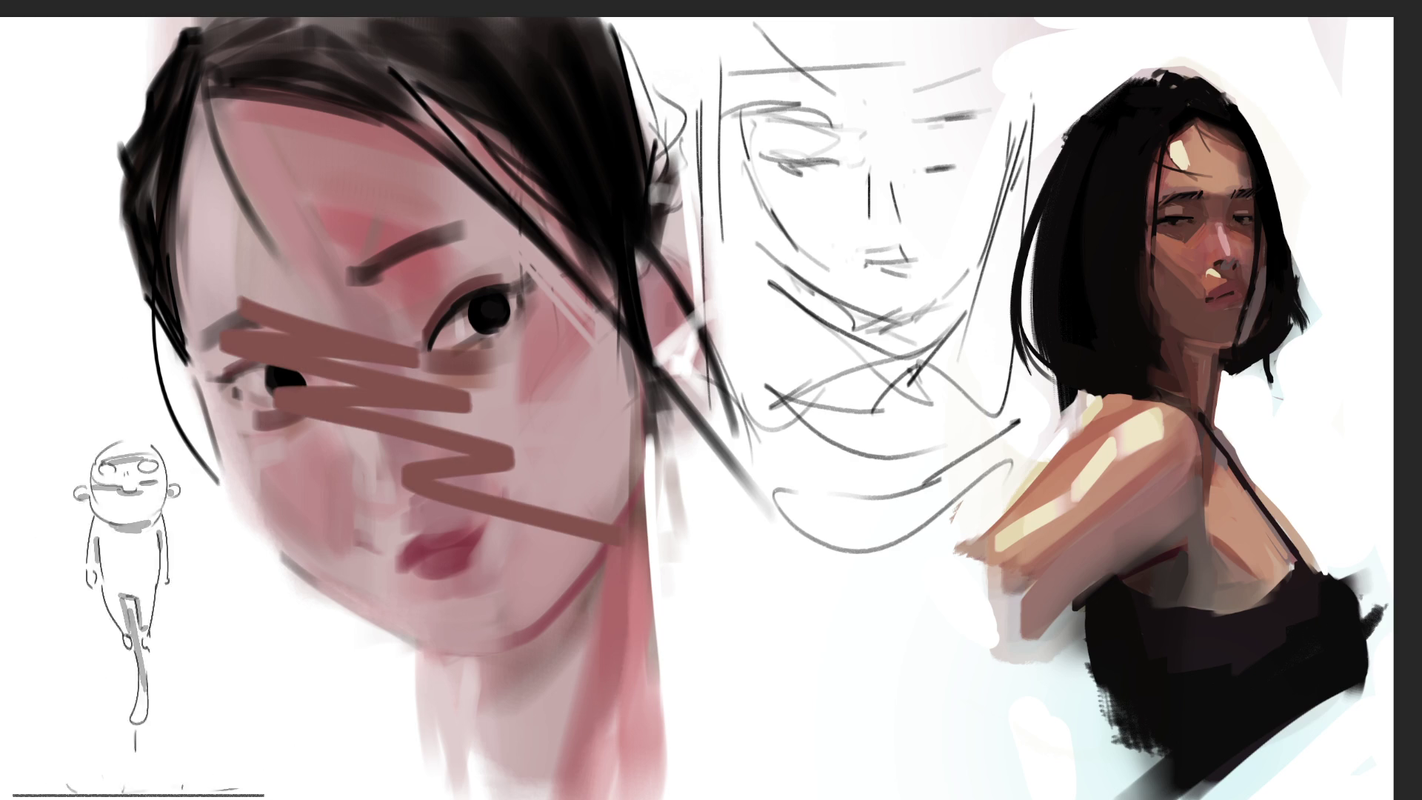
{"action": "key", "text": "ctrl+z"}
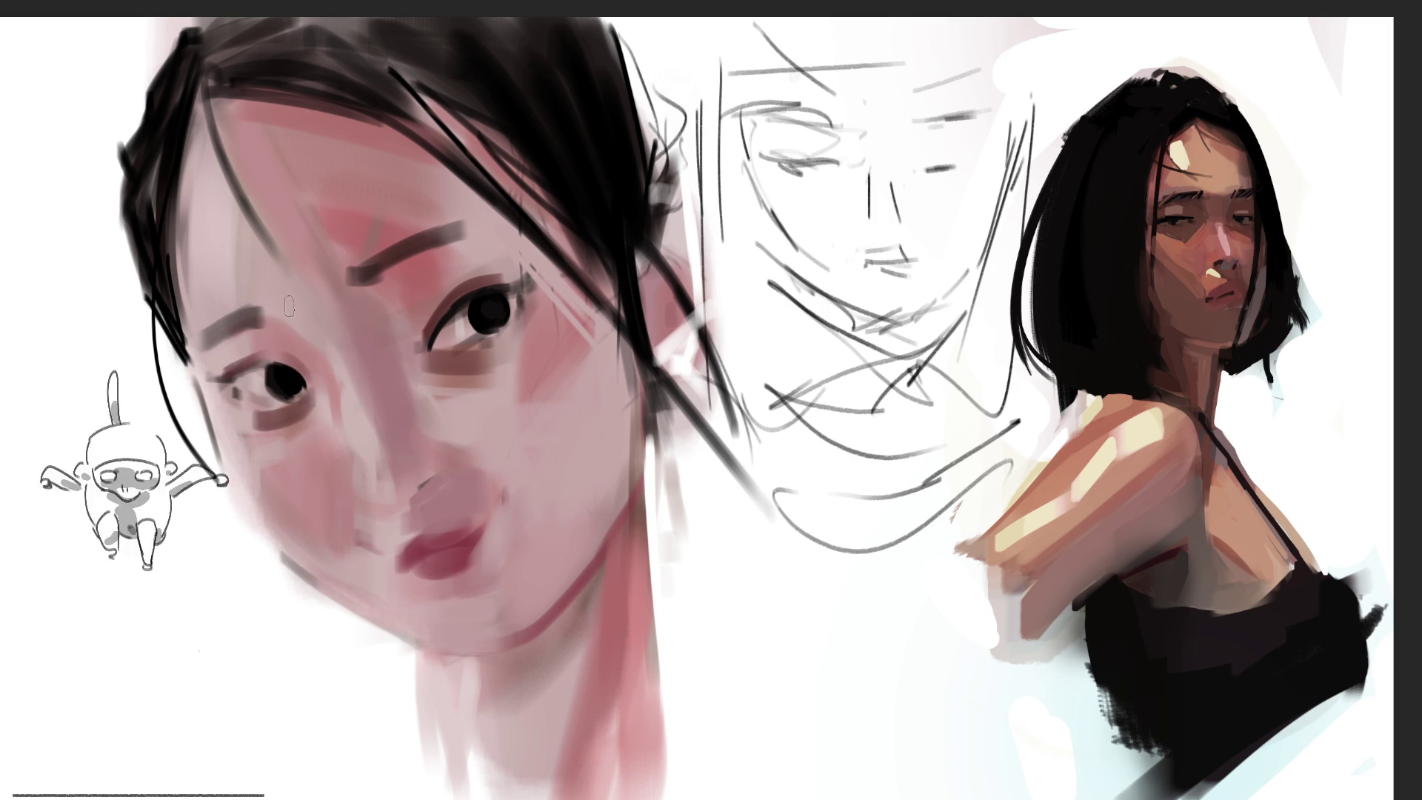
{"action": "key", "text": "bracketright"}
{"action": "key", "text": "bracketright"}
{"action": "key", "text": "bracketright"}
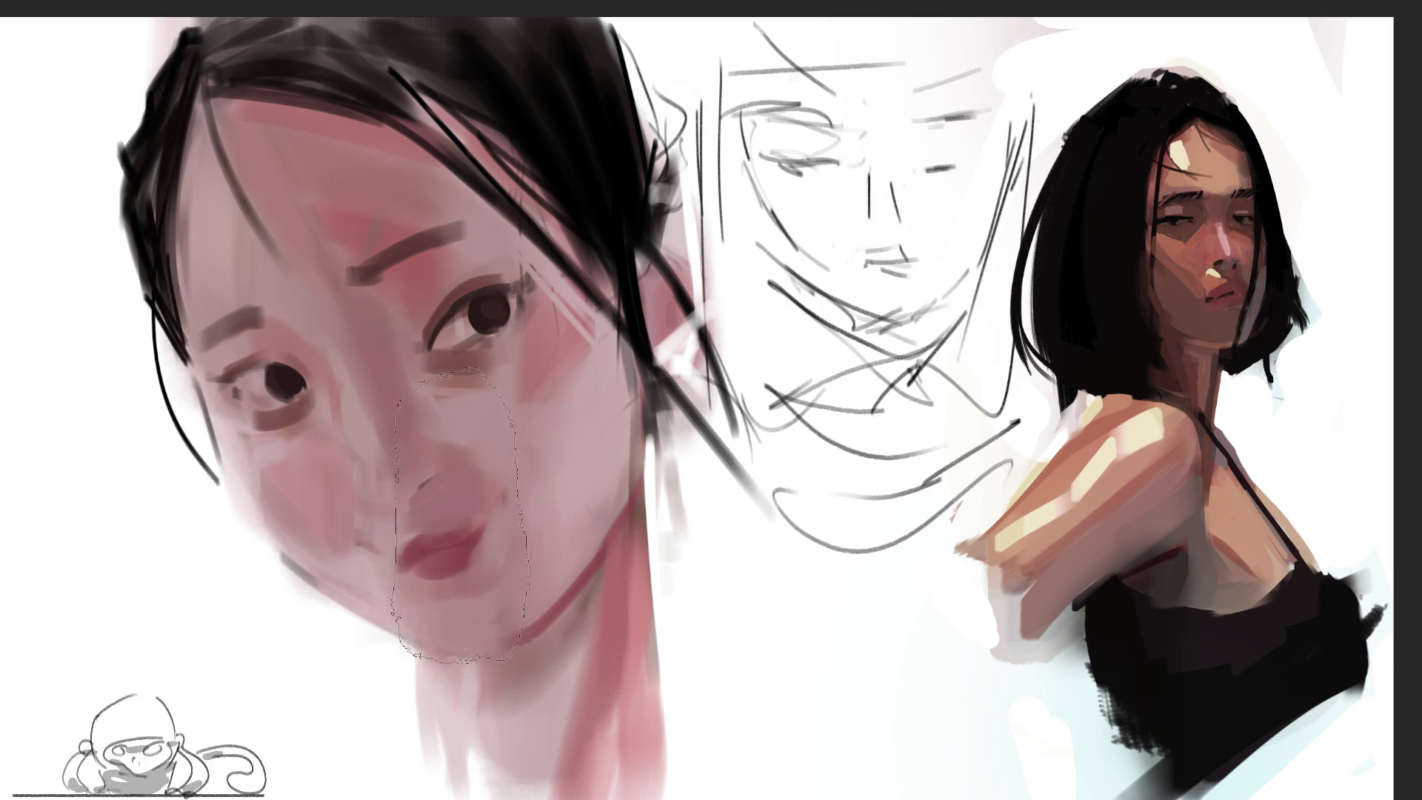
Step: Wash pale pink over the neck, hair and face edge, then view the canvas in greyscale
{"action": "left_click_drag", "start_coordinate": [444, 623], "coordinate": [652, 534]}
{"action": "left_click_drag", "start_coordinate": [339, 274], "coordinate": [245, 104]}
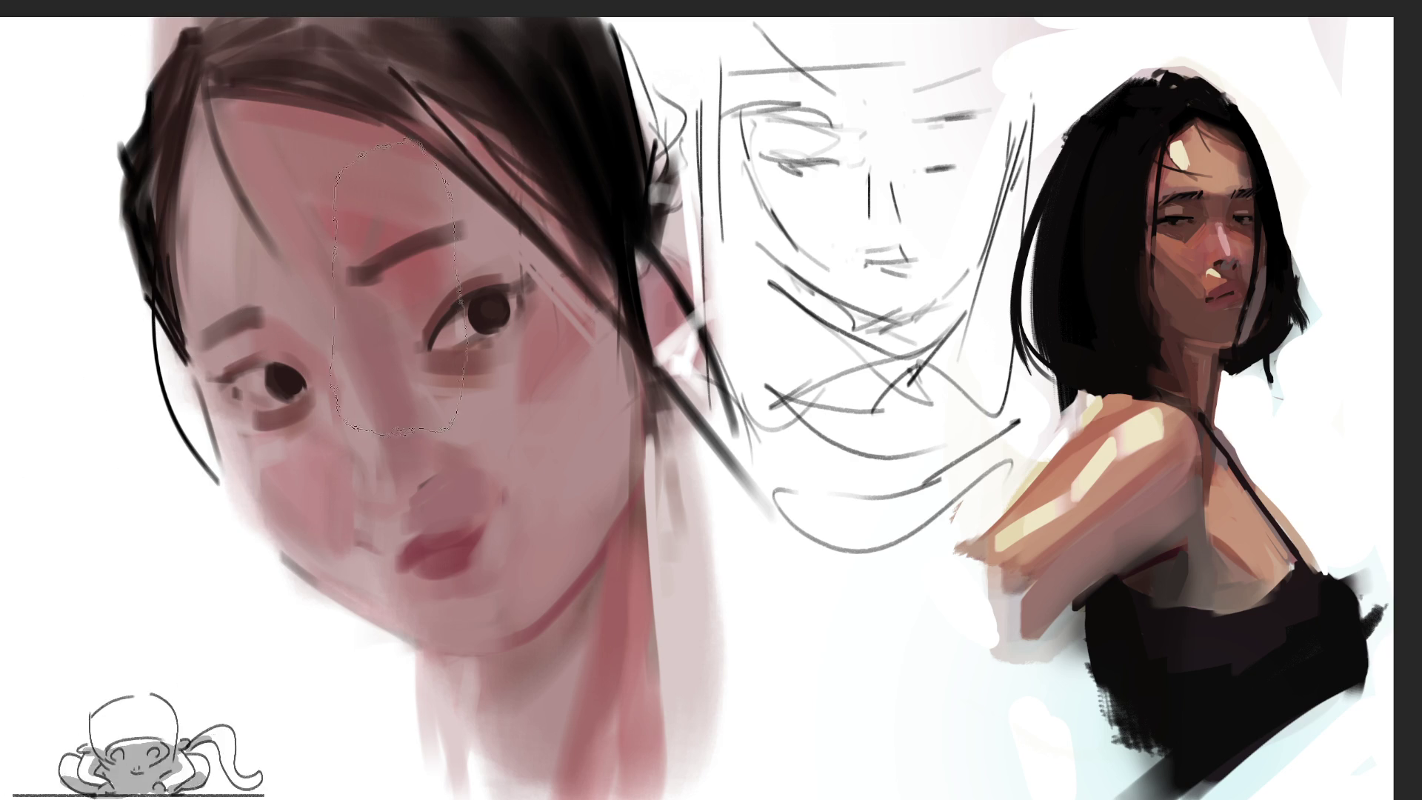
{"action": "left_click_drag", "start_coordinate": [141, 89], "coordinate": [141, 326]}
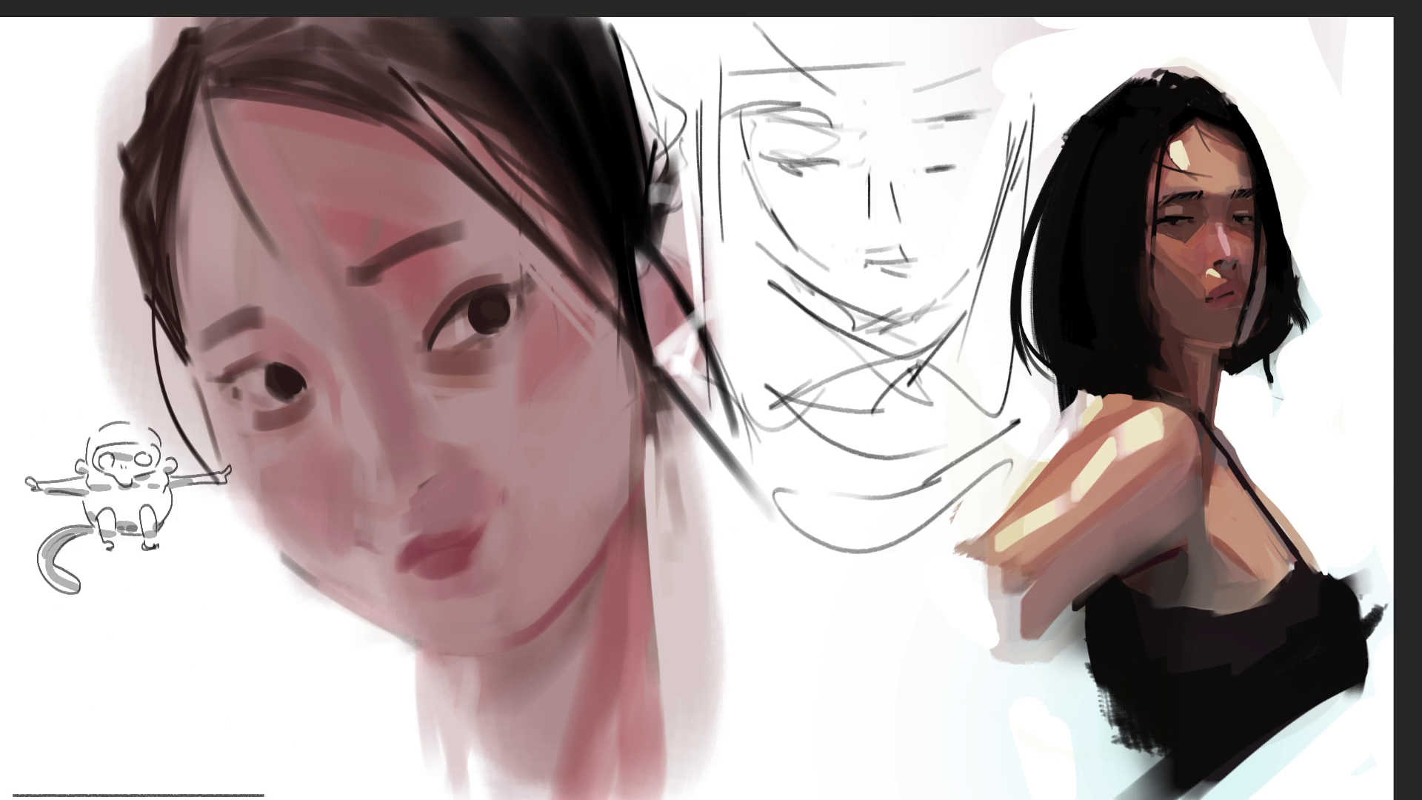
{"action": "key", "text": "ctrl+y"}
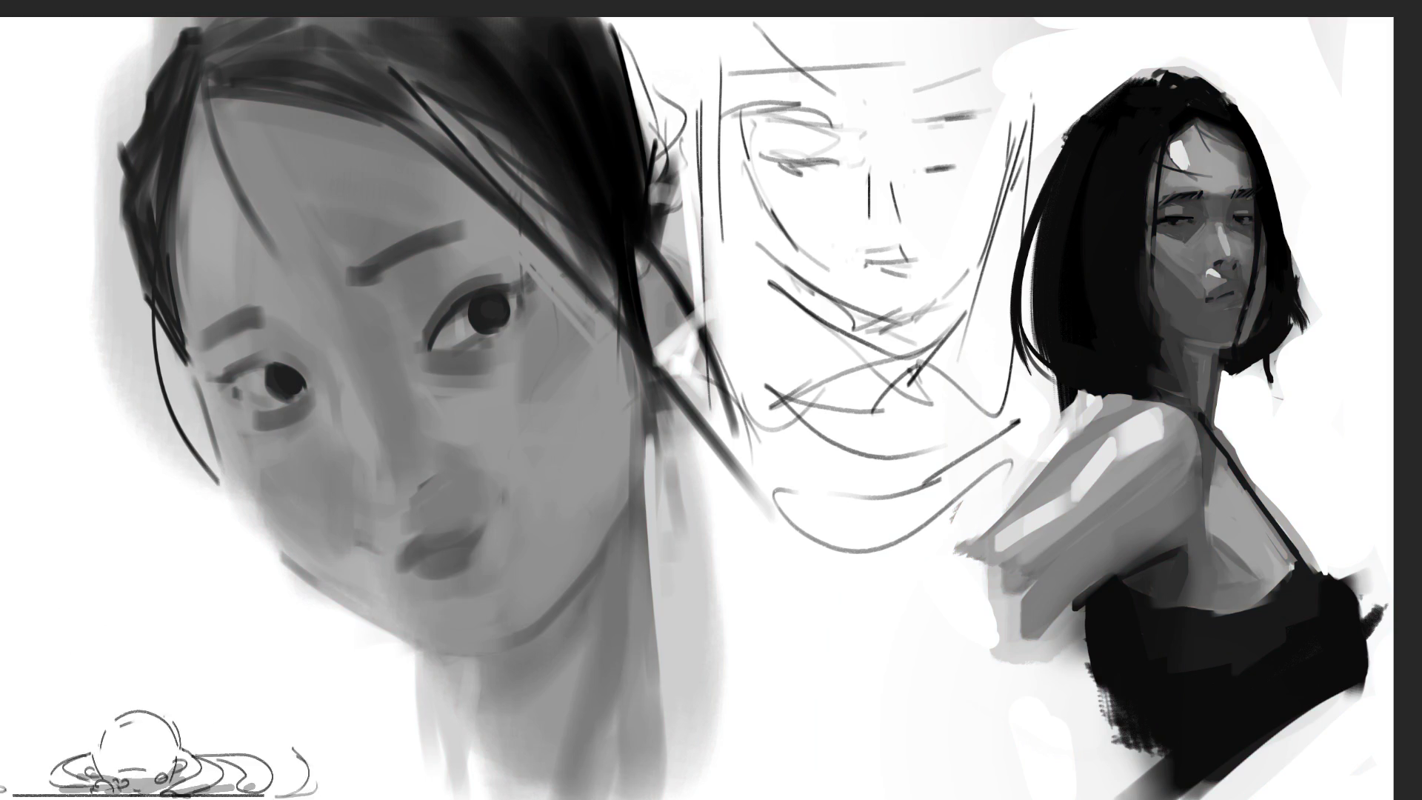
Step: Toggle greyscale off to restore full colour, then lasso the neck area and deselect
{"action": "key", "text": "ctrl+y"}
{"action": "key", "text": "ctrl+y"}
{"action": "key", "text": "ctrl+y"}
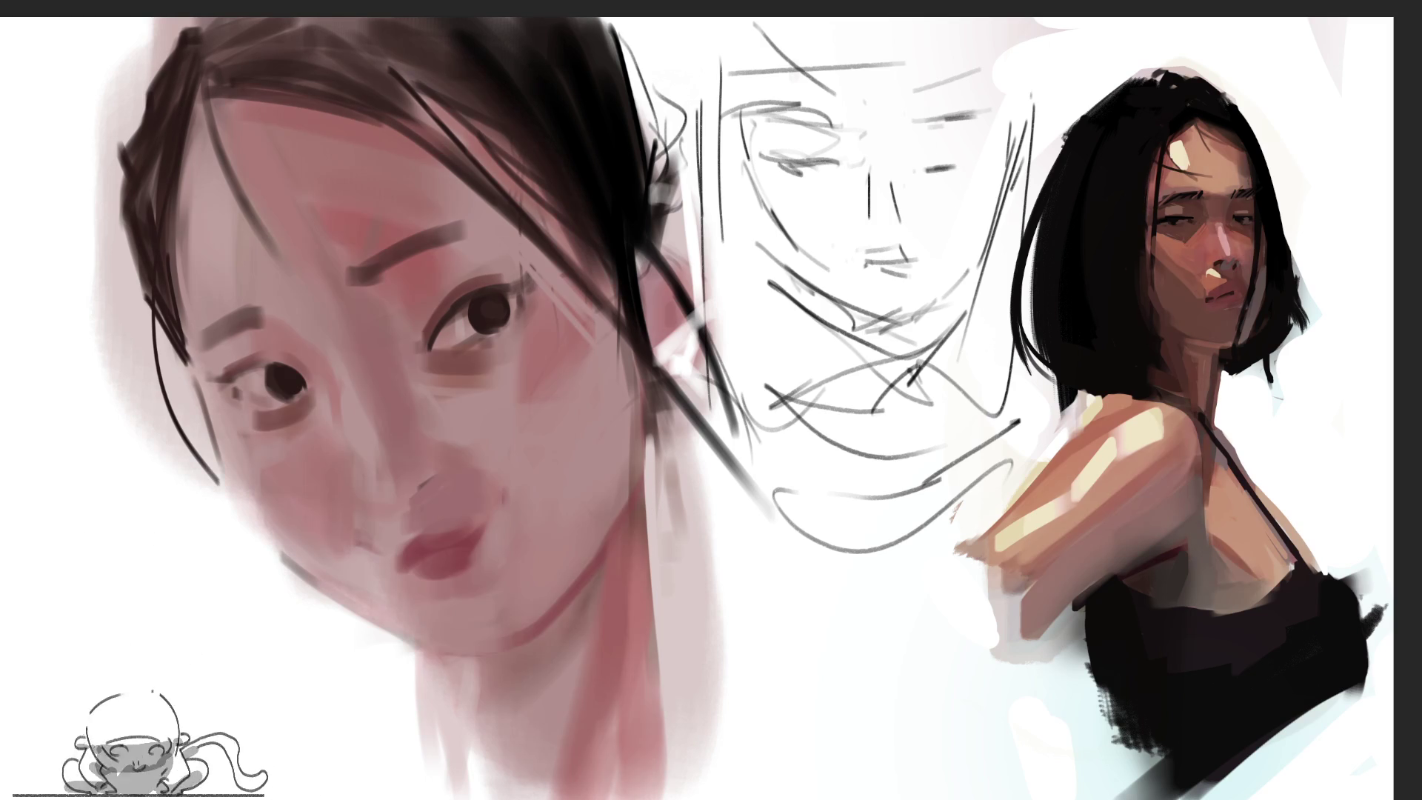
{"action": "key", "text": "ctrl+y"}
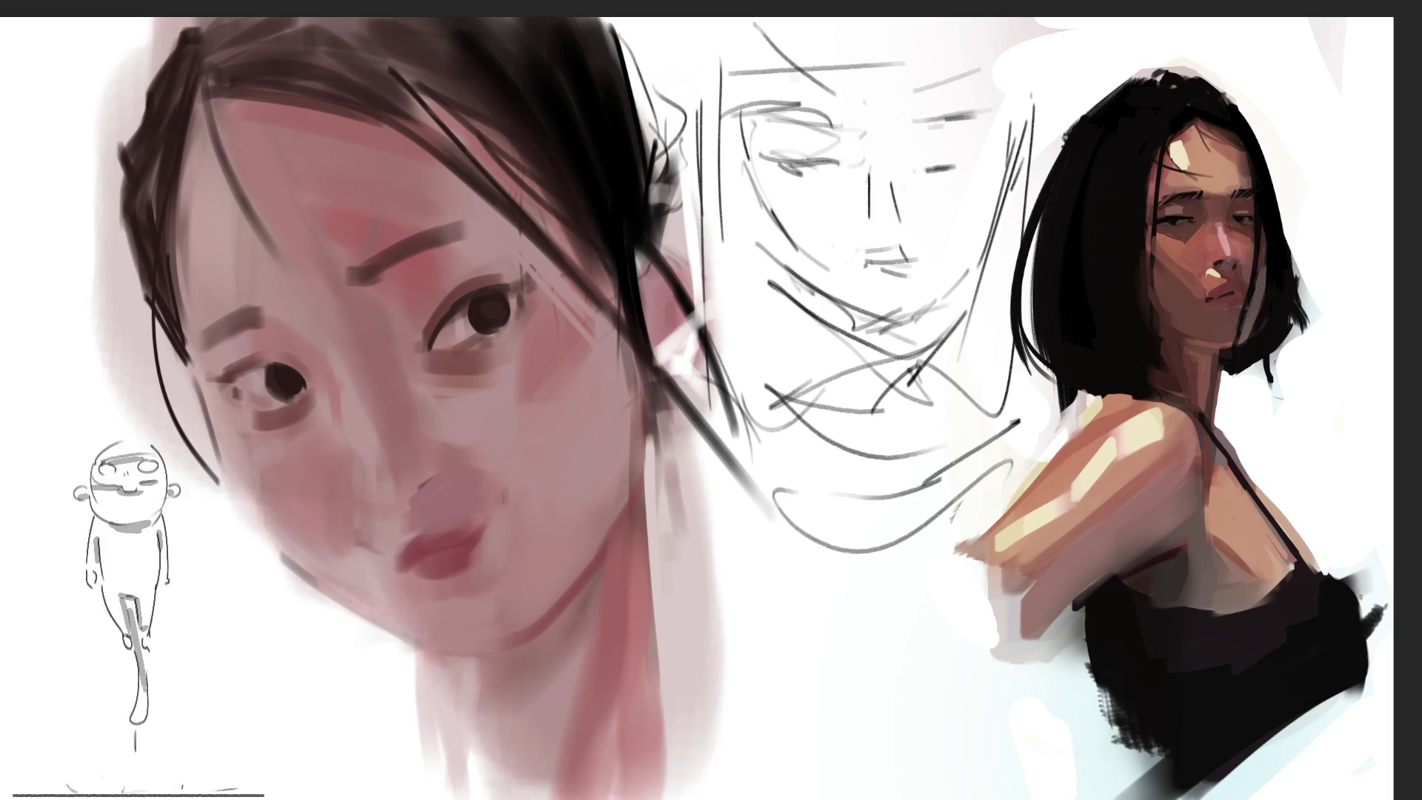
{"action": "key", "text": "ctrl+y"}
{"action": "mouse_move", "coordinate": [652, 379]}
{"action": "left_mouse_down"}
{"action": "mouse_move", "coordinate": [606, 519]}
{"action": "mouse_move", "coordinate": [722, 615]}
{"action": "mouse_move", "coordinate": [689, 376]}
{"action": "left_mouse_up"}
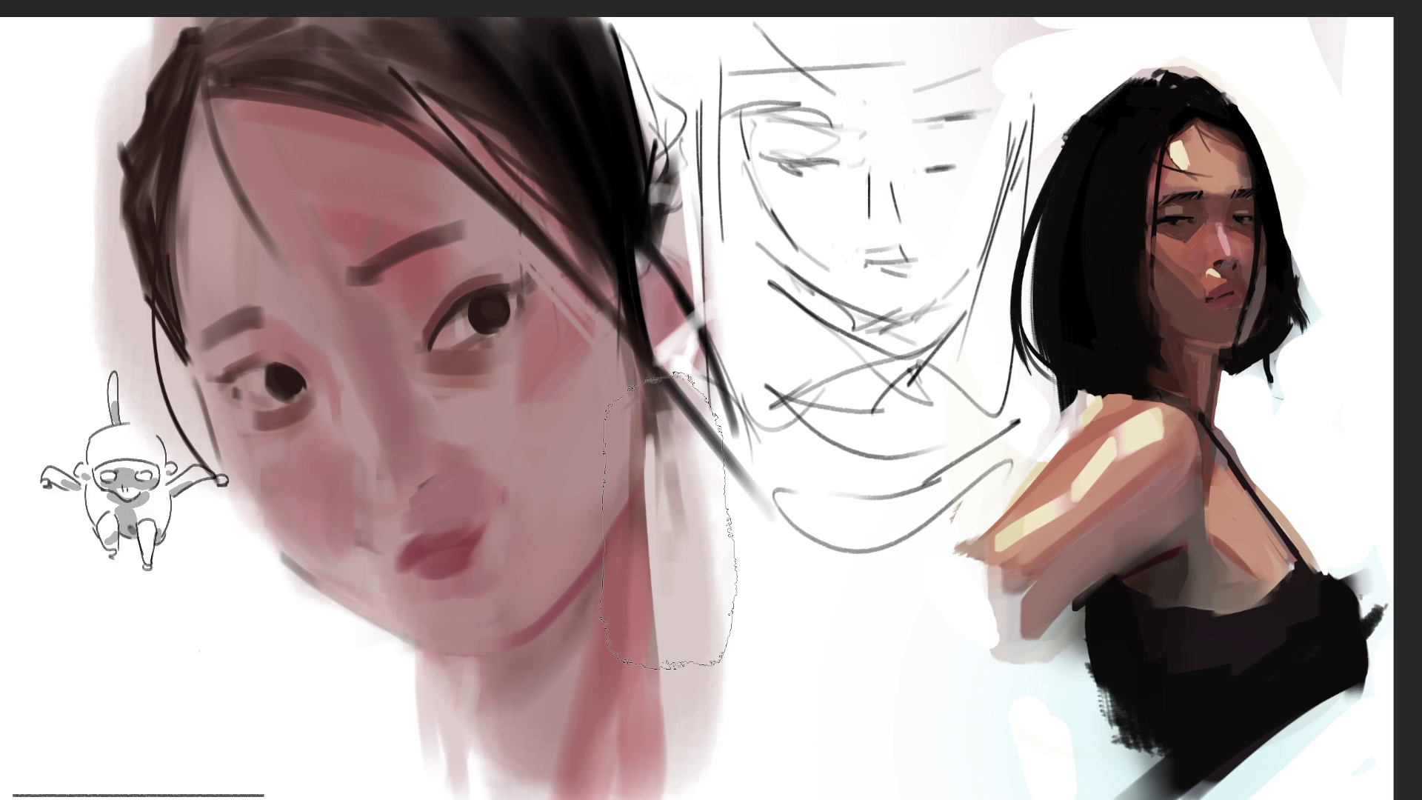
{"action": "key", "text": "ctrl+d"}
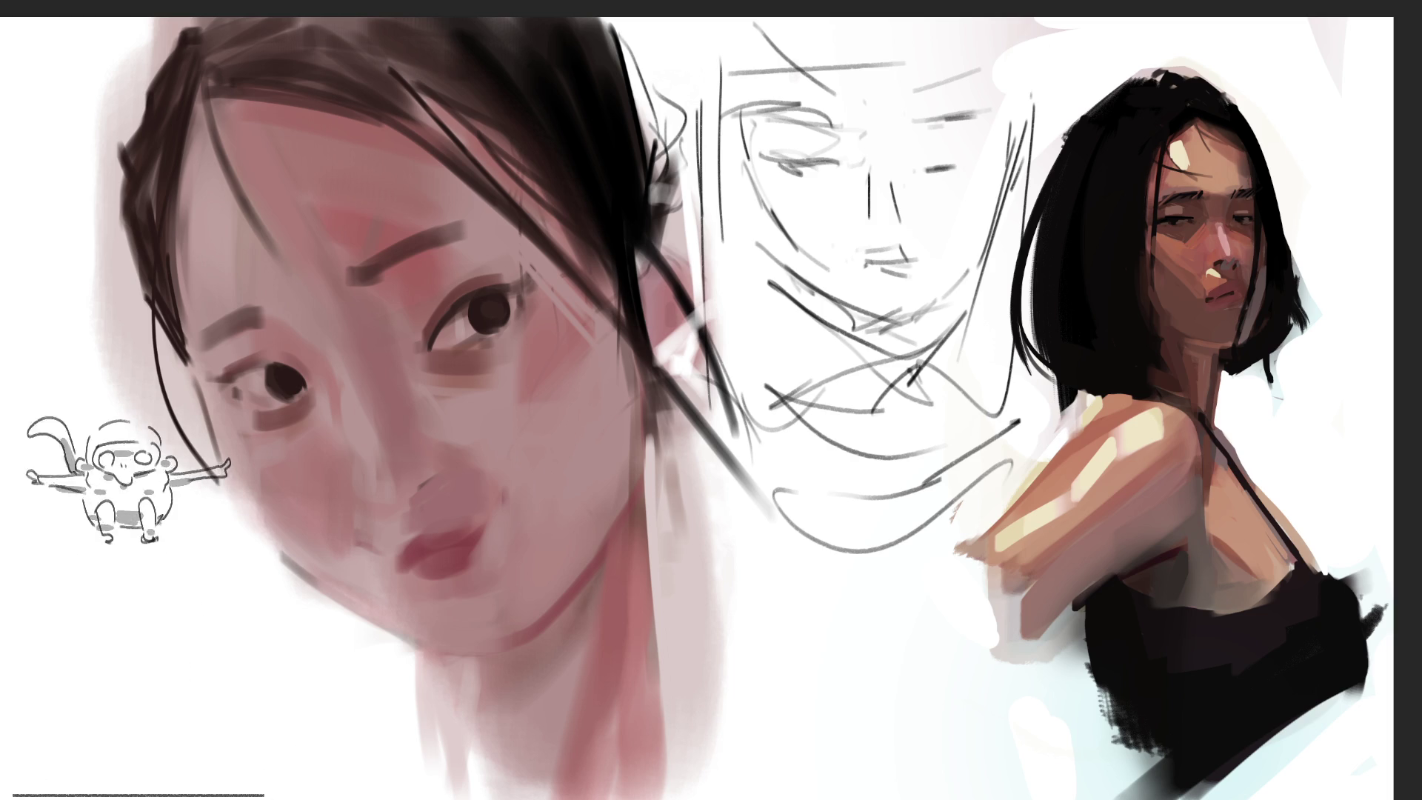
{"action": "left_click_drag", "start_coordinate": [205, 111], "coordinate": [208, 165]}
{"action": "key", "text": "ctrl+z"}
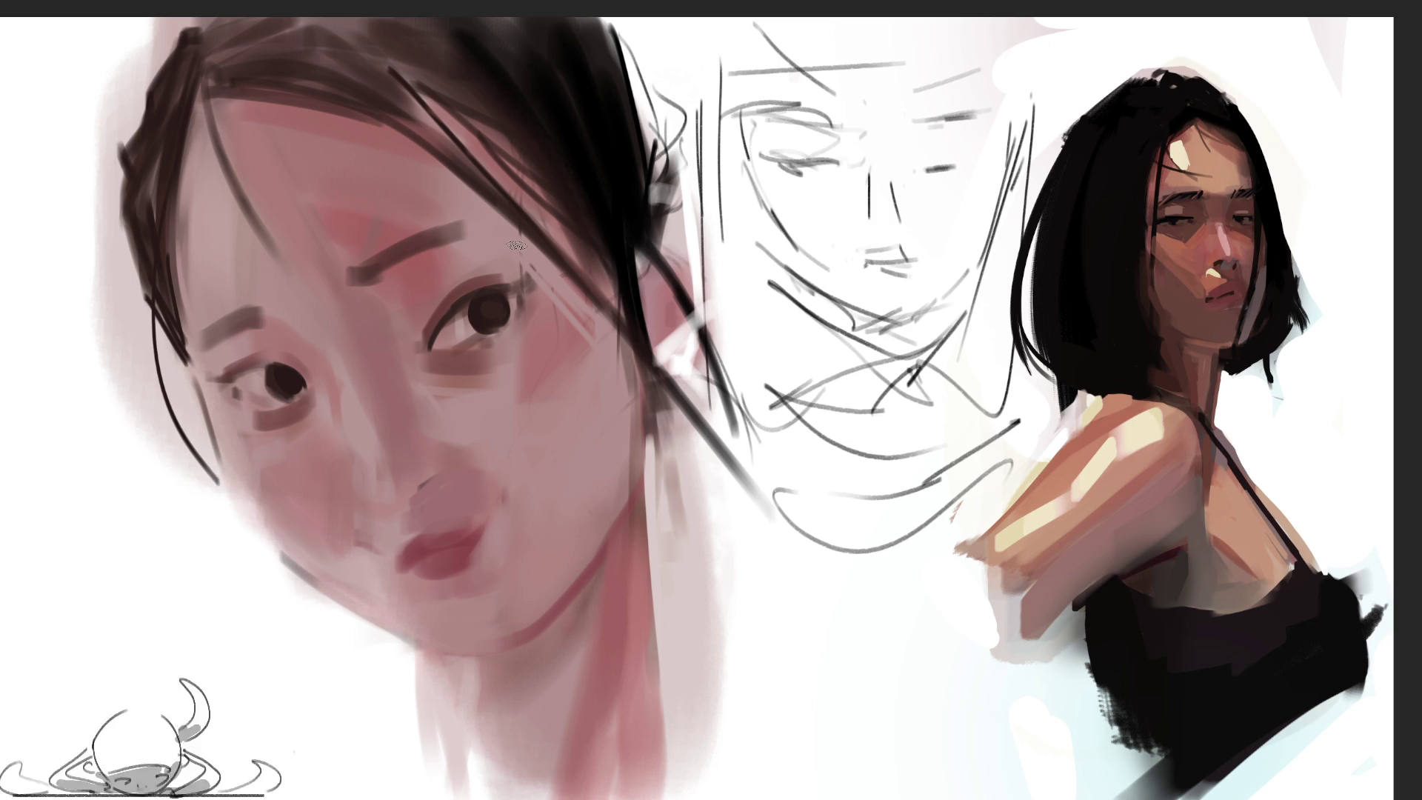
{"action": "left_click_drag", "start_coordinate": [185, 82], "coordinate": [148, 252]}
{"action": "left_click_drag", "start_coordinate": [186, 170], "coordinate": [163, 352]}
{"action": "left_click_drag", "start_coordinate": [171, 256], "coordinate": [144, 349]}
{"action": "key", "text": "ctrl+z"}
{"action": "key", "text": "ctrl+z"}
{"action": "key", "text": "ctrl+z"}
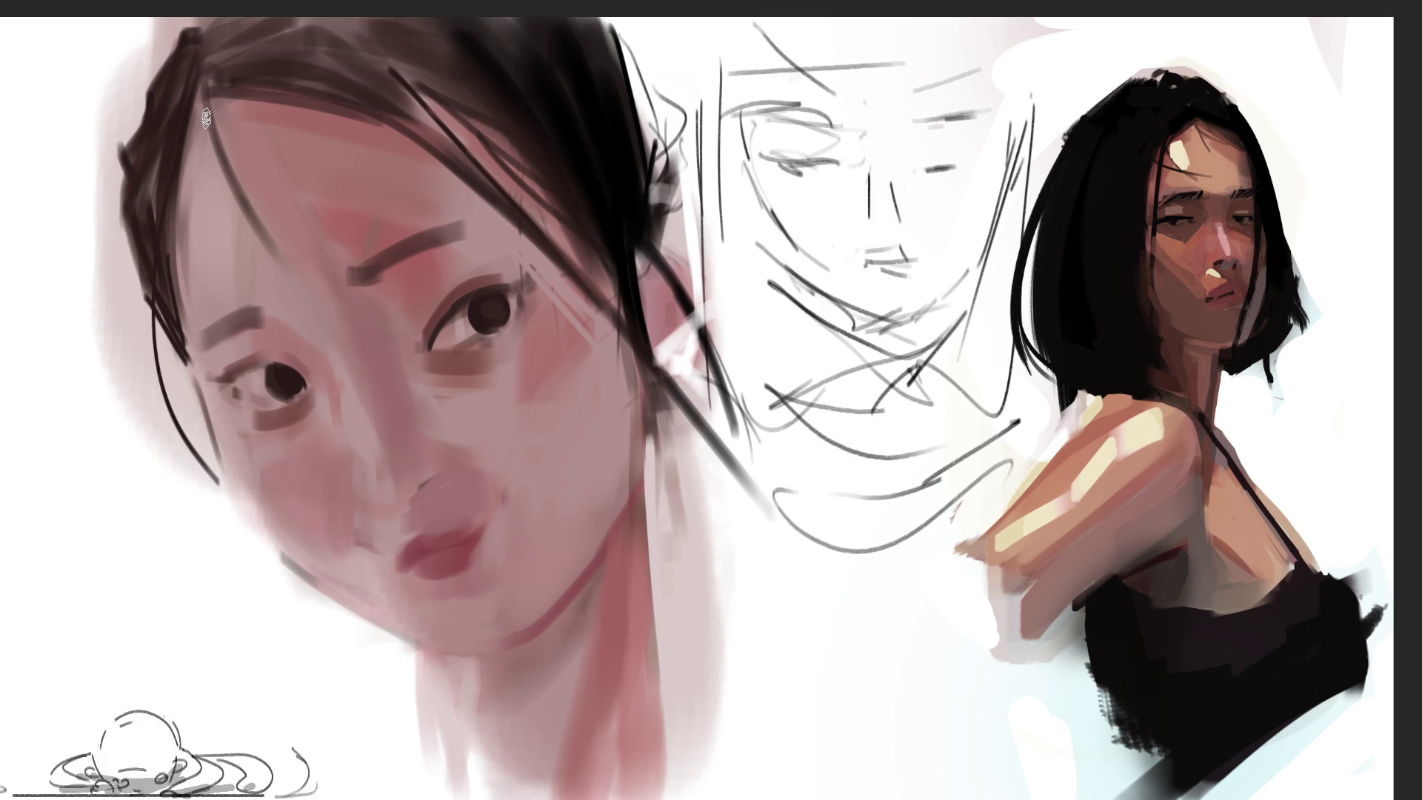
Step: Undo dark forehead dabs, then blacken the left hair edge and both pupils
{"action": "left_click_drag", "start_coordinate": [210, 122], "coordinate": [215, 153]}
{"action": "left_click_drag", "start_coordinate": [224, 169], "coordinate": [231, 194]}
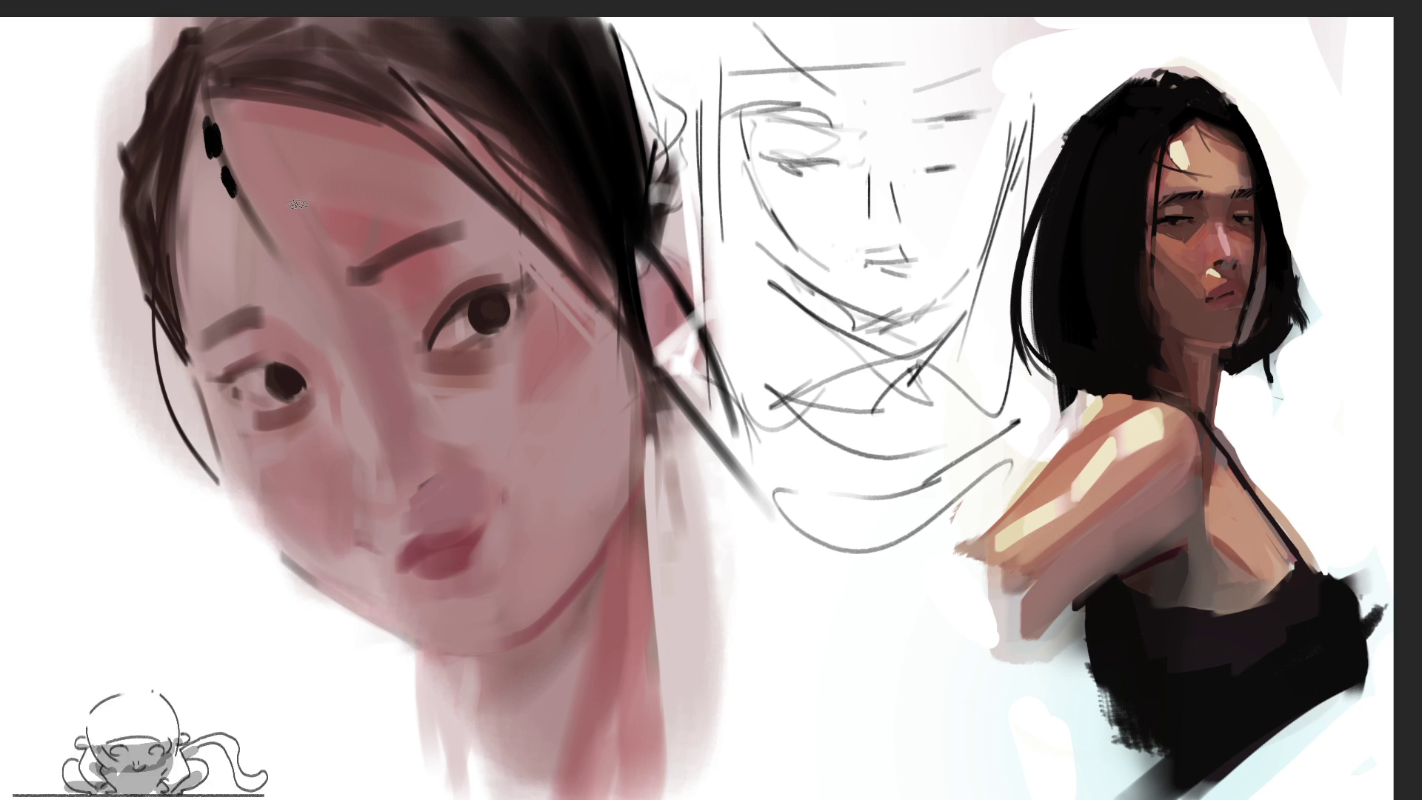
{"action": "key", "text": "ctrl+z"}
{"action": "key", "text": "ctrl+z"}
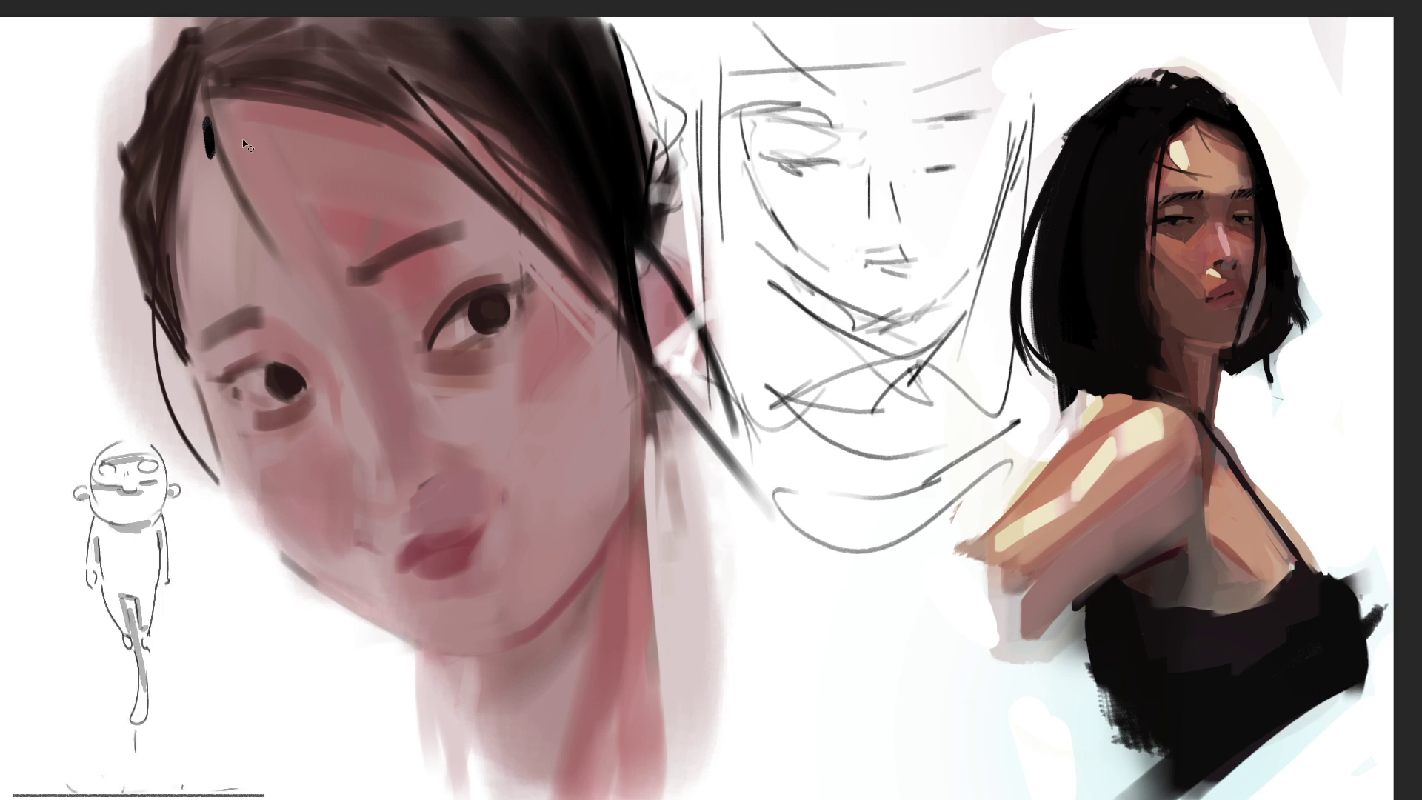
{"action": "mouse_move", "coordinate": [178, 308]}
{"action": "left_mouse_down"}
{"action": "mouse_move", "coordinate": [159, 192]}
{"action": "mouse_move", "coordinate": [161, 296]}
{"action": "left_mouse_up"}
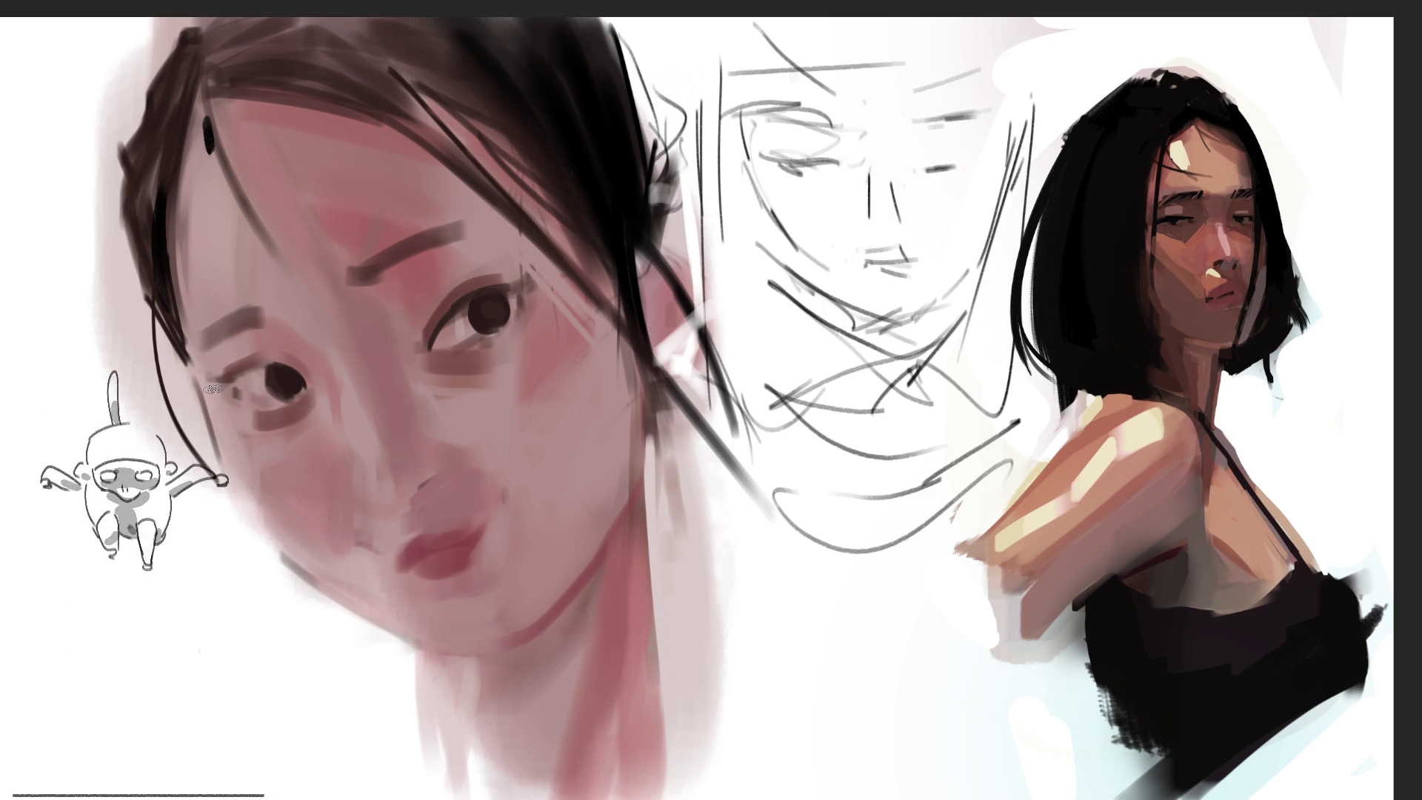
{"action": "left_click_drag", "start_coordinate": [286, 378], "coordinate": [279, 375]}
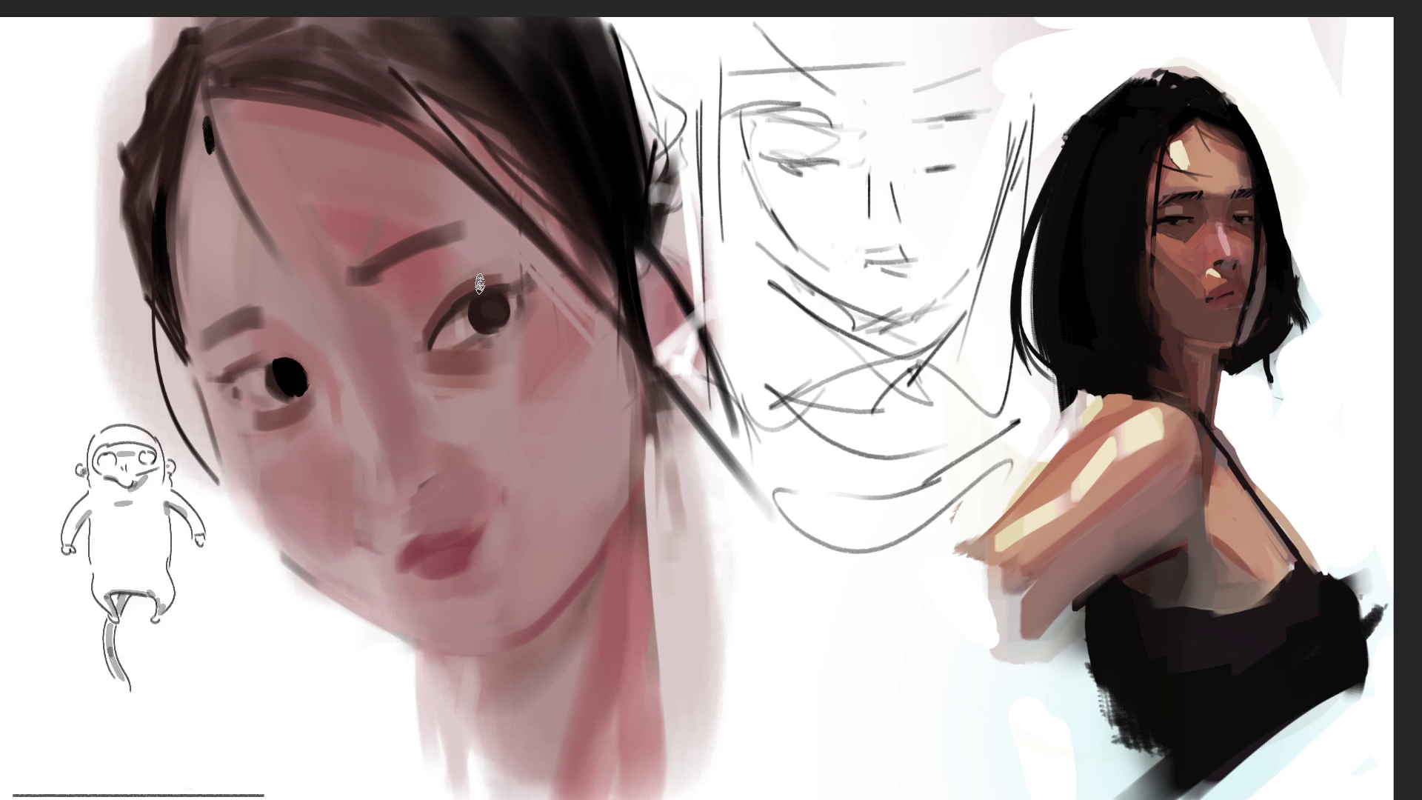
{"action": "mouse_move", "coordinate": [495, 297]}
{"action": "left_mouse_down"}
{"action": "mouse_move", "coordinate": [480, 315]}
{"action": "mouse_move", "coordinate": [498, 317]}
{"action": "left_mouse_up"}
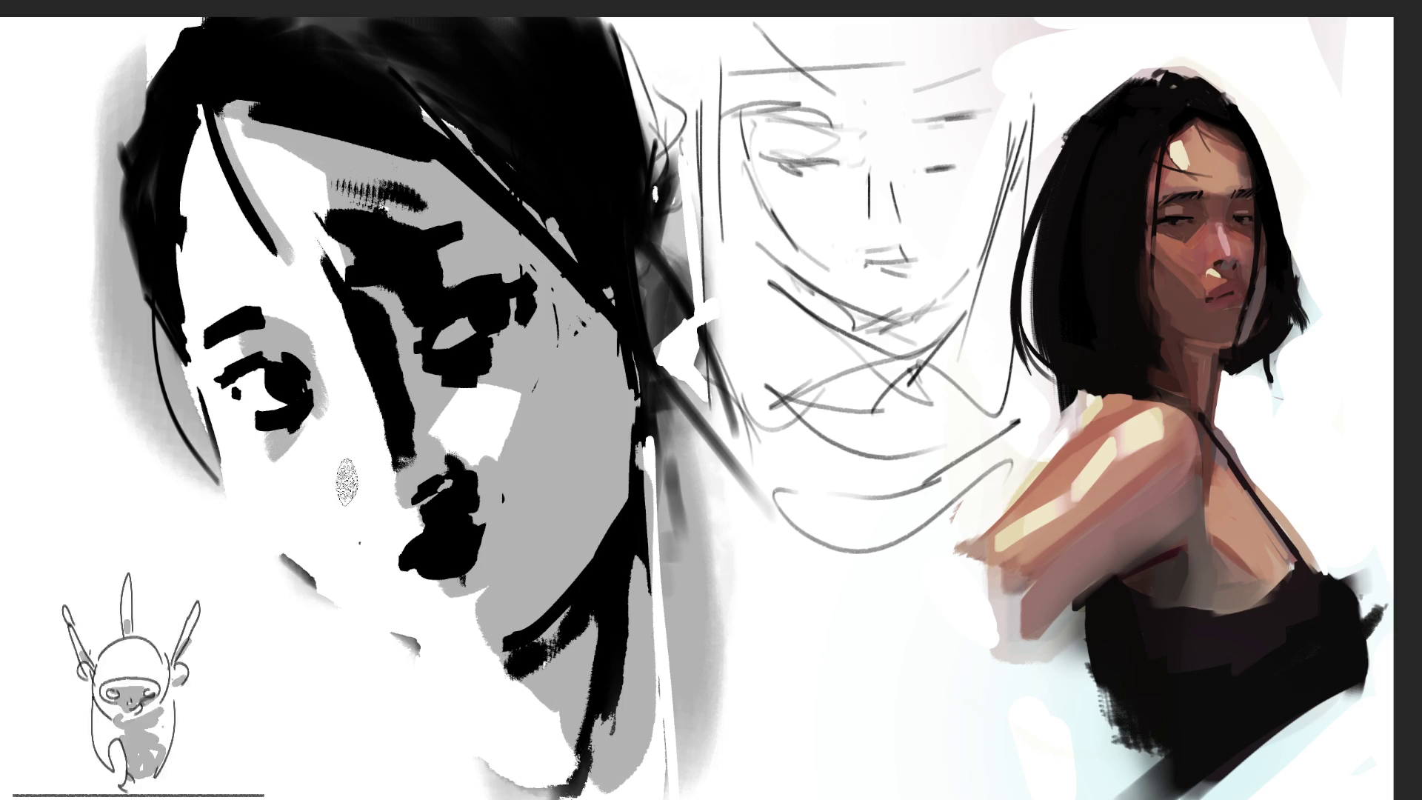
Step: Brush a grey blush patch onto the cheek, trying and undoing a chin stroke
{"action": "left_click_drag", "start_coordinate": [341, 487], "coordinate": [318, 537]}
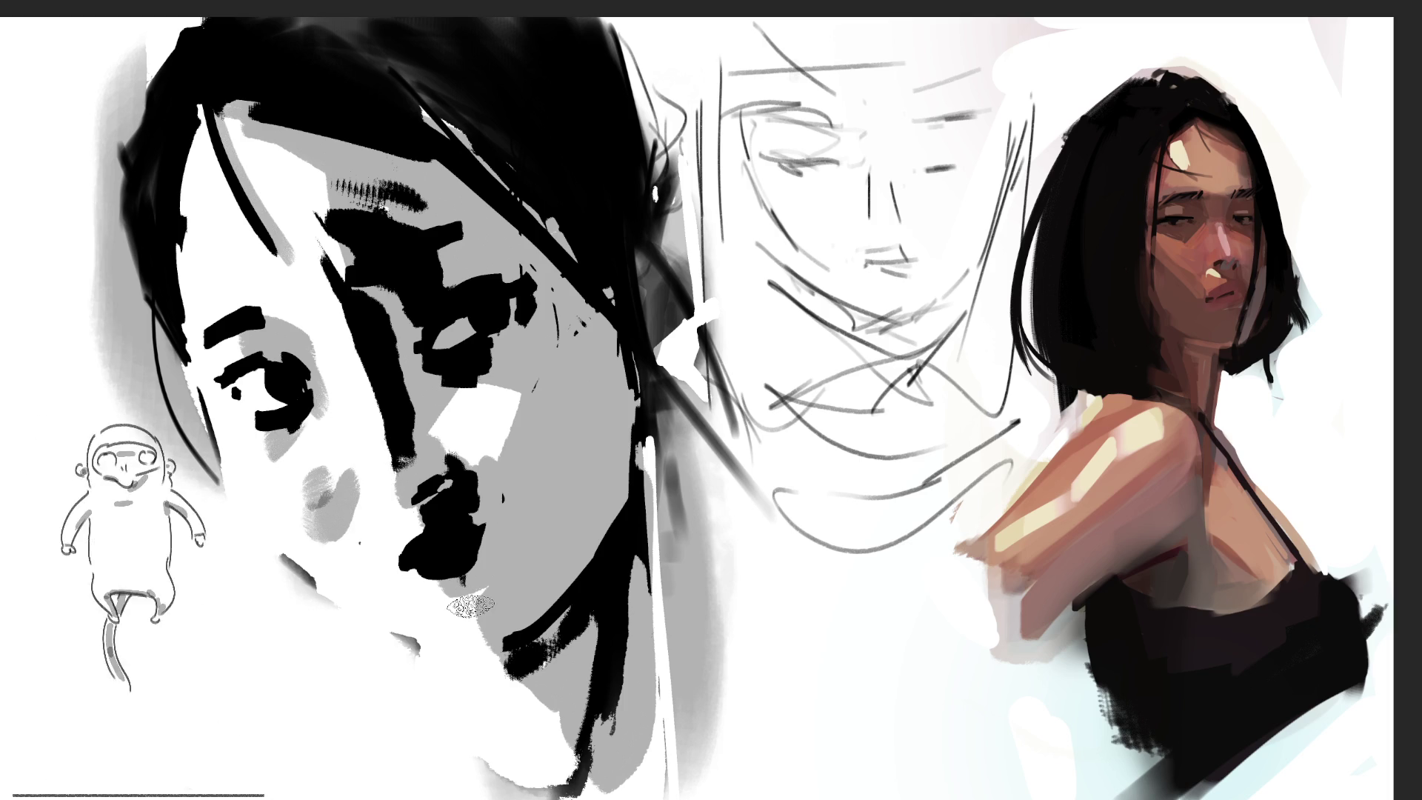
{"action": "mouse_move", "coordinate": [396, 596]}
{"action": "left_mouse_down"}
{"action": "mouse_move", "coordinate": [381, 625]}
{"action": "mouse_move", "coordinate": [359, 622]}
{"action": "mouse_move", "coordinate": [414, 574]}
{"action": "left_mouse_up"}
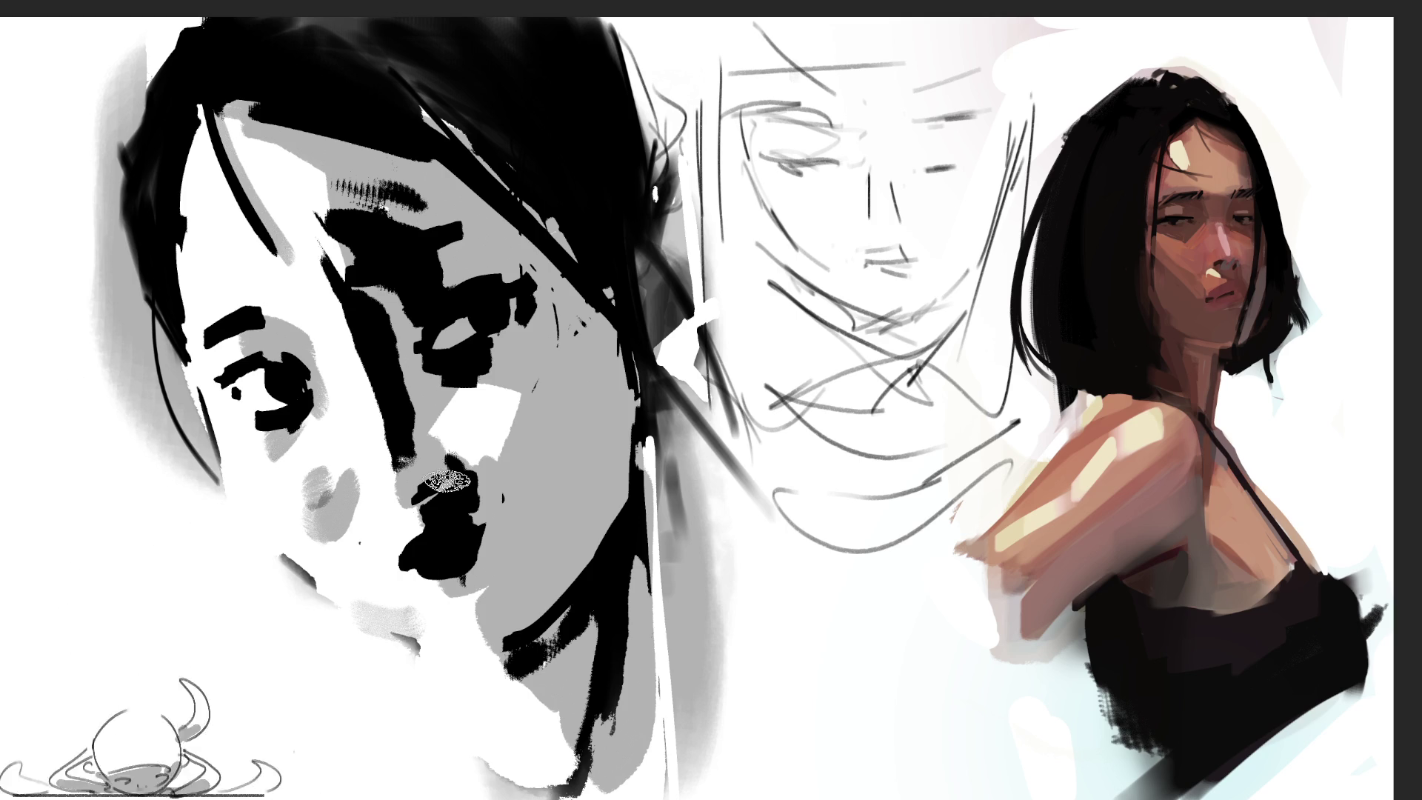
{"action": "key", "text": "ctrl+z"}
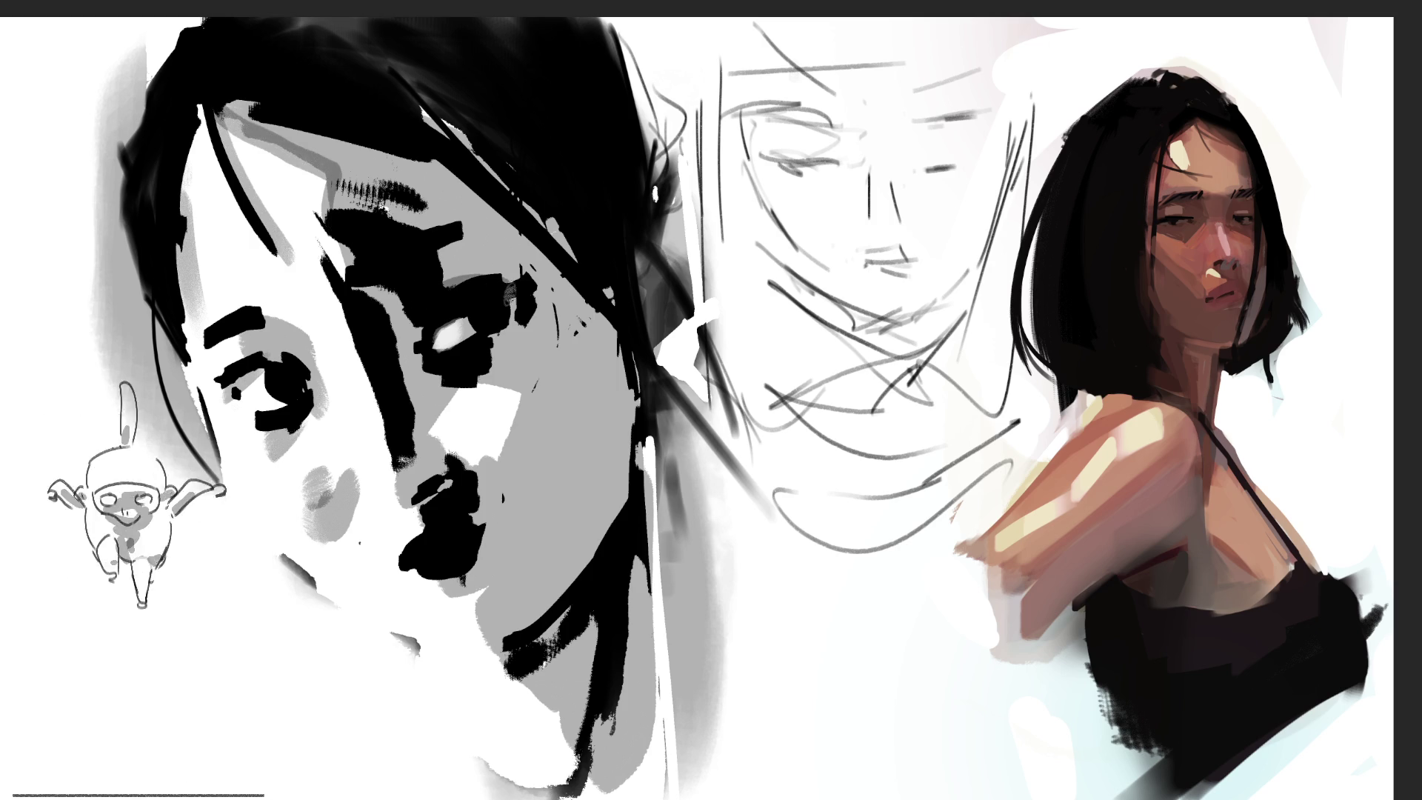
Step: Outline the nose highlight and shade the jaw in grey, then mark the hairline, eyebrow and cheek
{"action": "mouse_move", "coordinate": [457, 363]}
{"action": "left_mouse_down"}
{"action": "mouse_move", "coordinate": [433, 422]}
{"action": "mouse_move", "coordinate": [518, 392]}
{"action": "mouse_move", "coordinate": [433, 467]}
{"action": "mouse_move", "coordinate": [504, 429]}
{"action": "mouse_move", "coordinate": [522, 396]}
{"action": "left_mouse_up"}
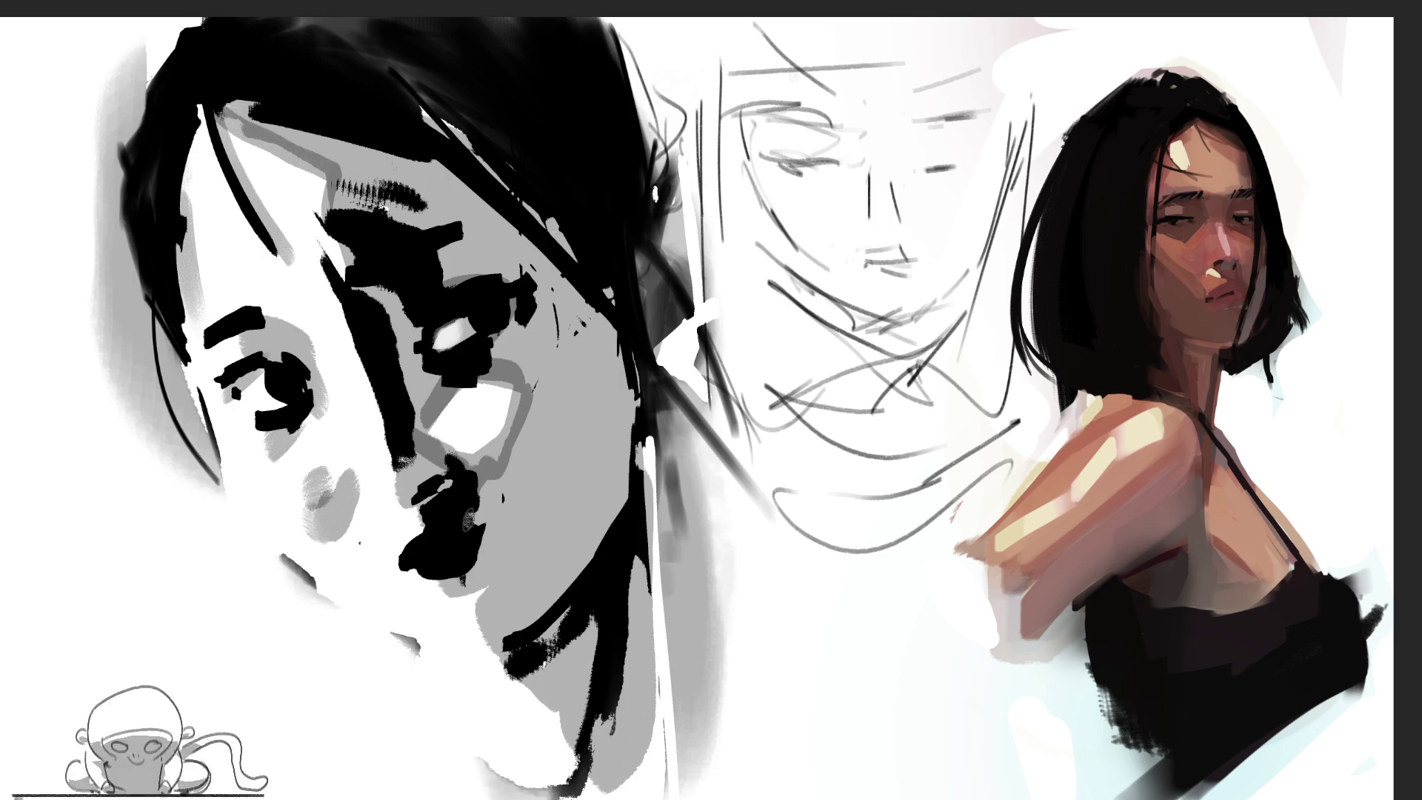
{"action": "mouse_move", "coordinate": [459, 593]}
{"action": "left_mouse_down"}
{"action": "mouse_move", "coordinate": [477, 637]}
{"action": "mouse_move", "coordinate": [523, 599]}
{"action": "left_mouse_up"}
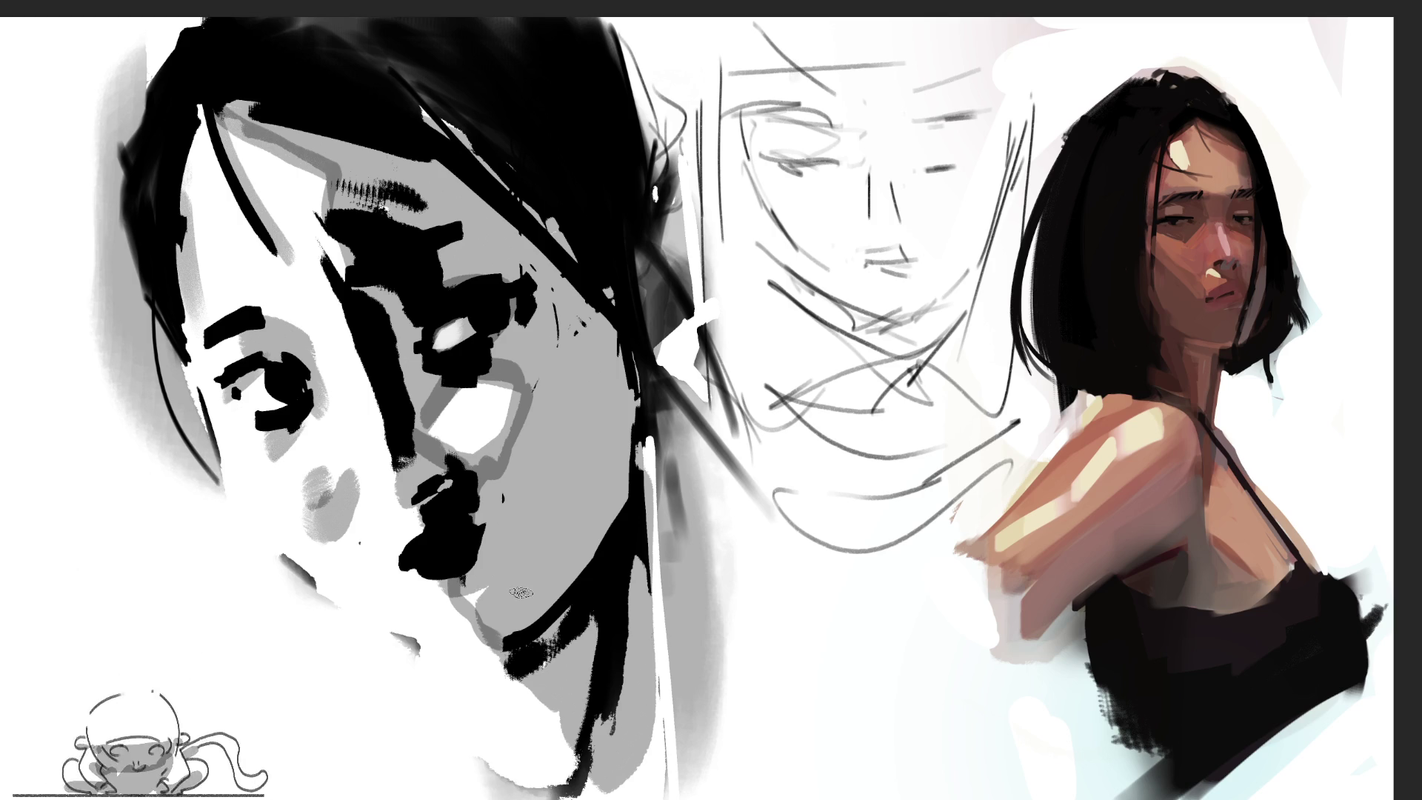
{"action": "key", "text": "ctrl+z"}
{"action": "mouse_move", "coordinate": [228, 117]}
{"action": "left_mouse_down"}
{"action": "mouse_move", "coordinate": [312, 174]}
{"action": "mouse_move", "coordinate": [334, 222]}
{"action": "left_mouse_up"}
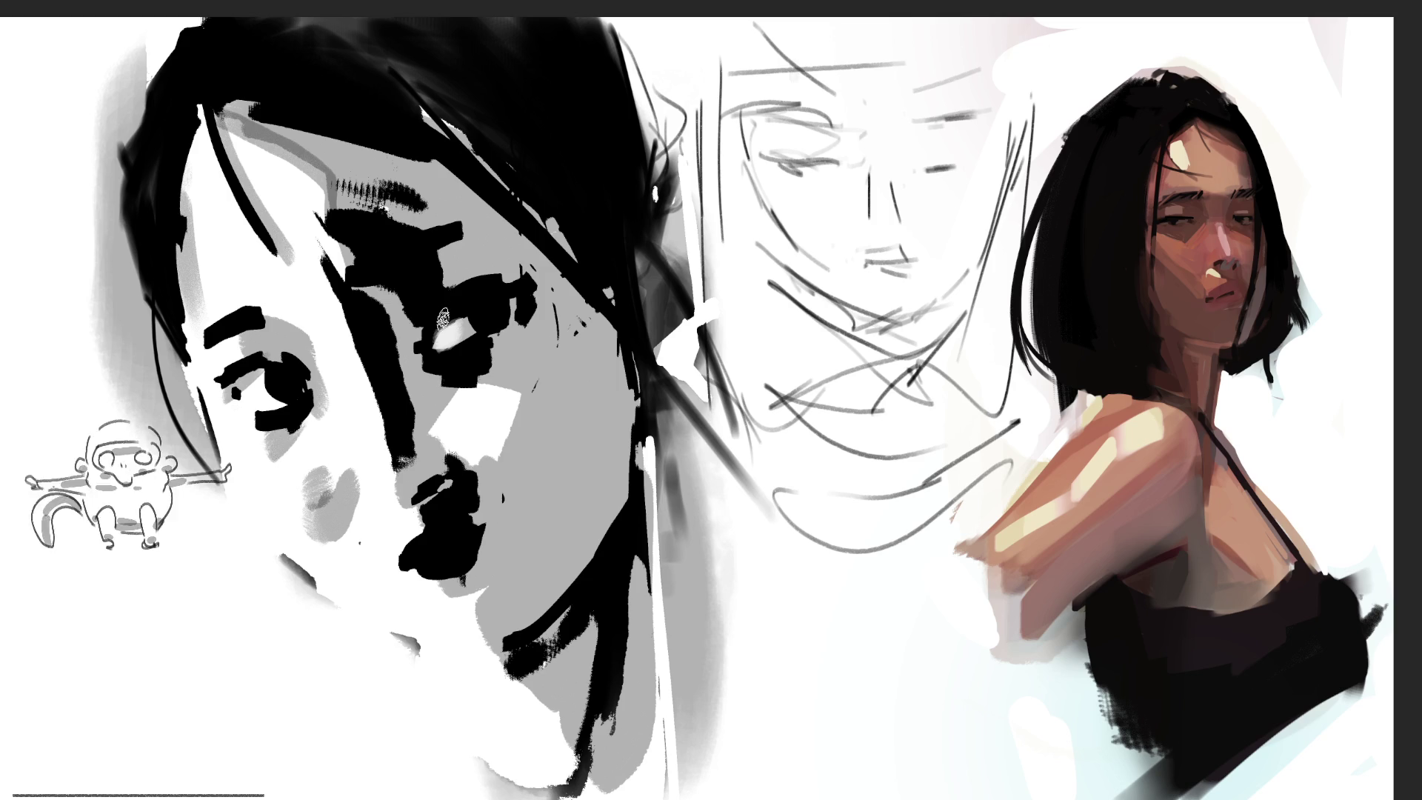
{"action": "left_click_drag", "start_coordinate": [427, 436], "coordinate": [466, 380]}
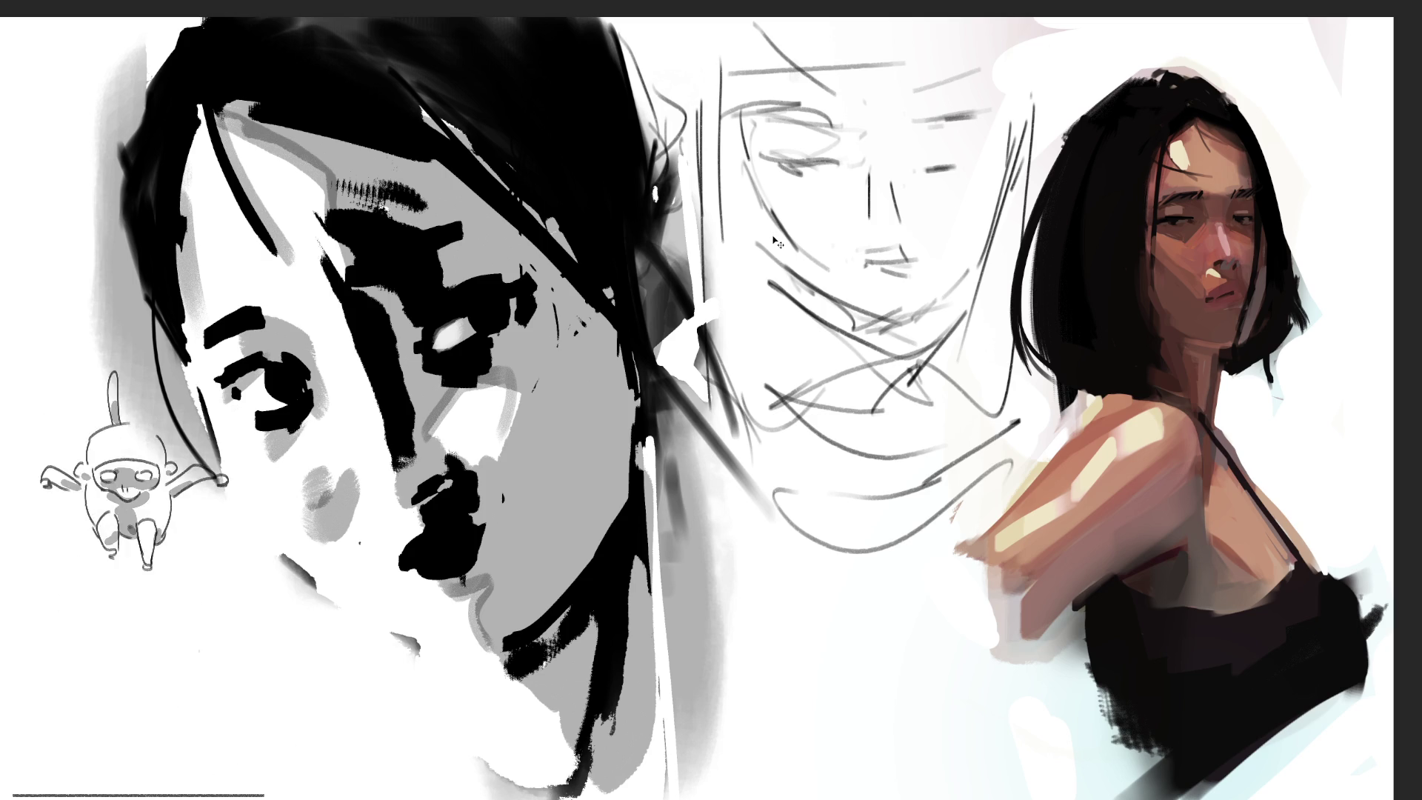
{"action": "key", "text": "ctrl+t"}
Step: Scale the face study down into the top-left corner and erase the loose pencil sketch
{"action": "mouse_move", "coordinate": [576, 15]}
{"action": "left_mouse_down"}
{"action": "mouse_move", "coordinate": [673, 342]}
{"action": "mouse_move", "coordinate": [656, 423]}
{"action": "mouse_move", "coordinate": [714, 415]}
{"action": "mouse_move", "coordinate": [465, 66]}
{"action": "mouse_move", "coordinate": [211, 2]}
{"action": "mouse_move", "coordinate": [195, 12]}
{"action": "left_mouse_up"}
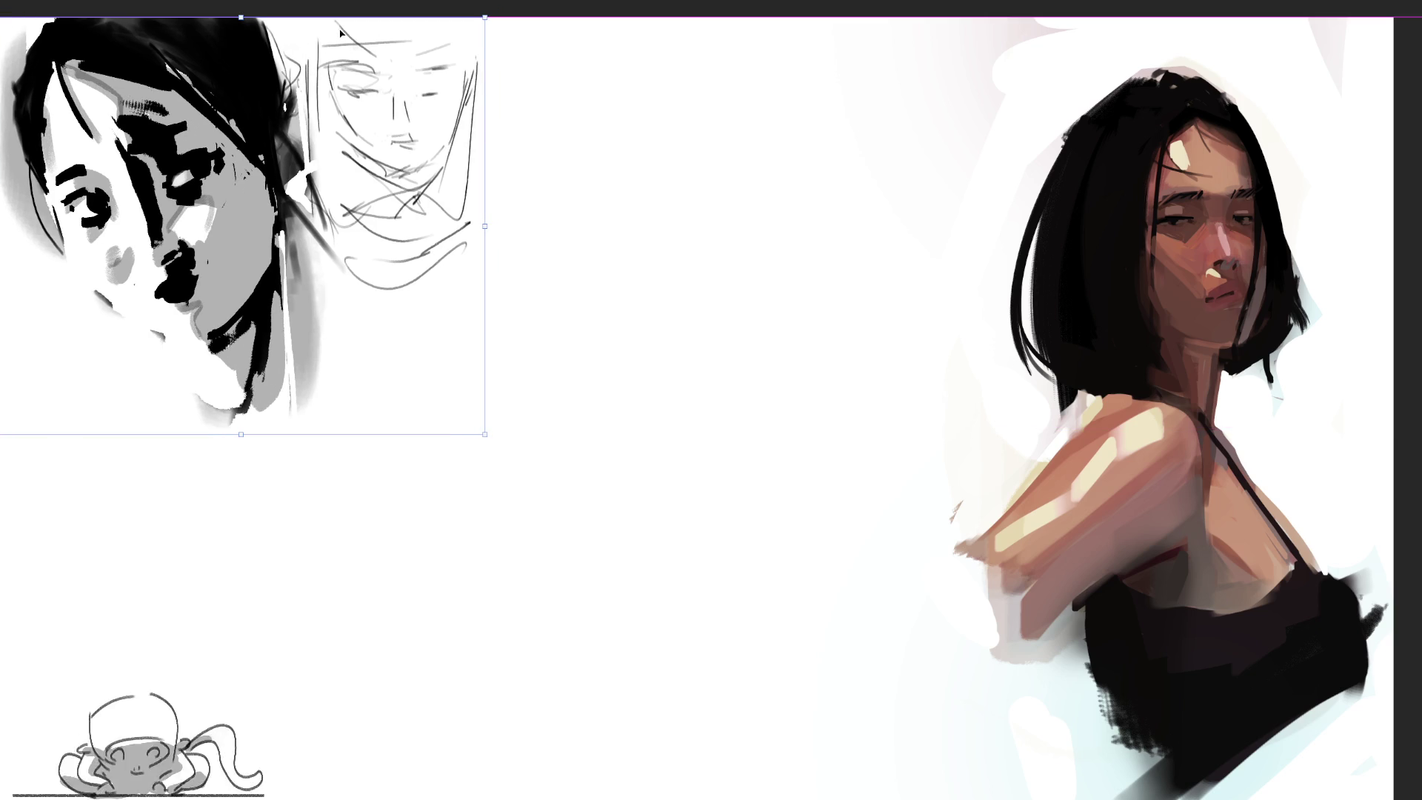
{"action": "key", "text": "Return"}
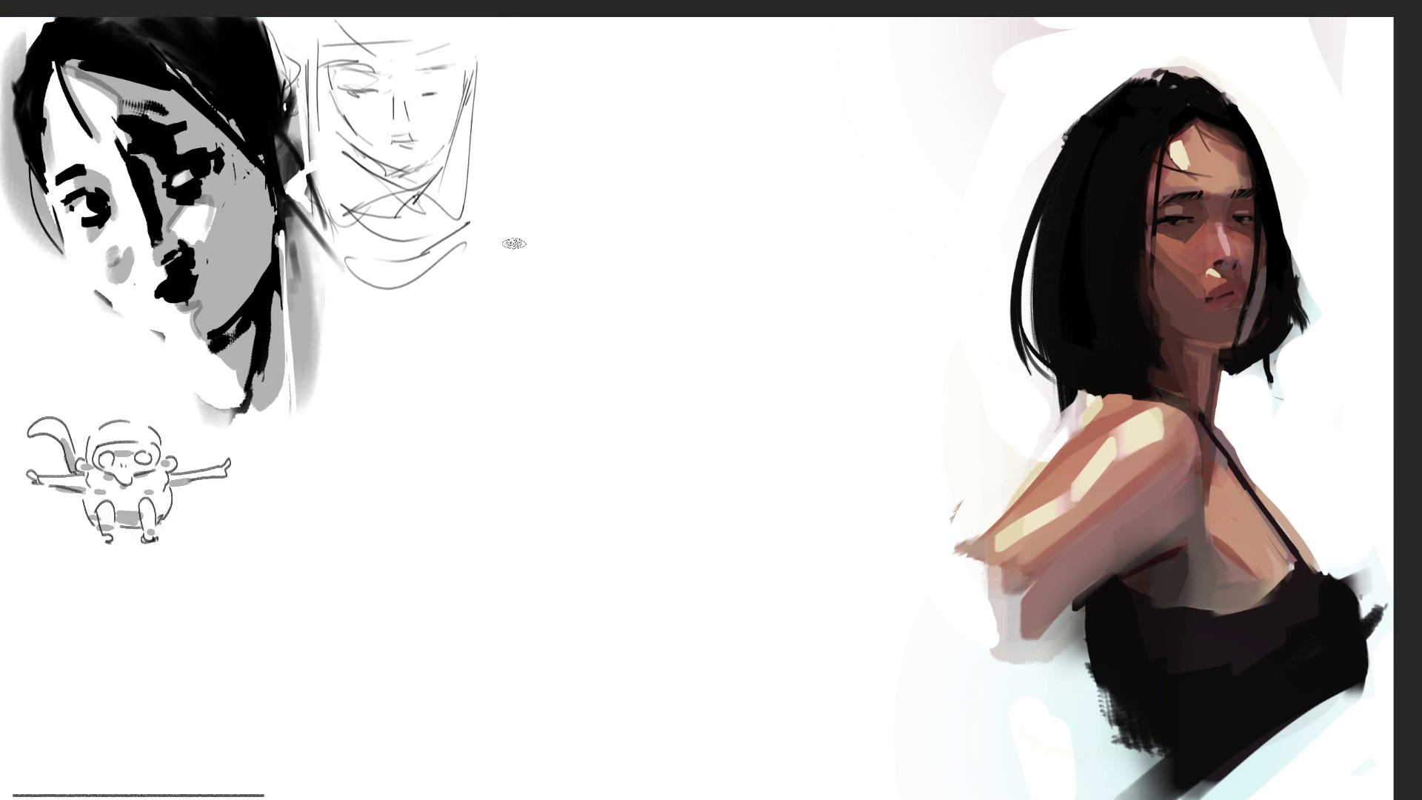
{"action": "mouse_move", "coordinate": [458, 58]}
{"action": "left_mouse_down"}
{"action": "mouse_move", "coordinate": [462, 130]}
{"action": "mouse_move", "coordinate": [415, 289]}
{"action": "mouse_move", "coordinate": [369, 107]}
{"action": "mouse_move", "coordinate": [356, 138]}
{"action": "mouse_move", "coordinate": [373, 311]}
{"action": "left_mouse_up"}
{"action": "mouse_move", "coordinate": [465, 153]}
{"action": "left_mouse_down"}
{"action": "mouse_move", "coordinate": [421, 300]}
{"action": "mouse_move", "coordinate": [407, 34]}
{"action": "mouse_move", "coordinate": [363, 56]}
{"action": "mouse_move", "coordinate": [447, 63]}
{"action": "left_mouse_up"}
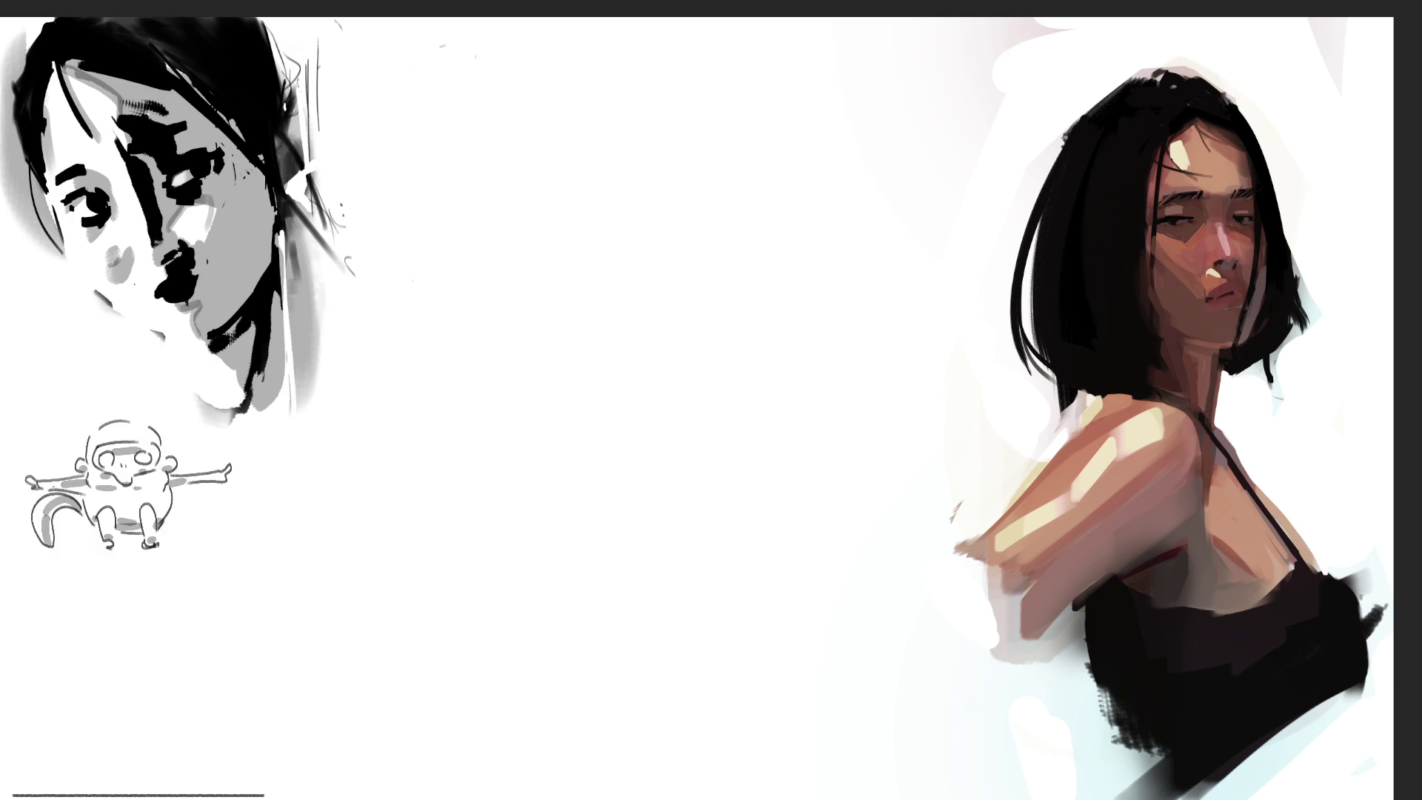
Step: Select the area around the face study, undo the last change, and deselect
{"action": "mouse_move", "coordinate": [405, 416]}
{"action": "left_mouse_down"}
{"action": "mouse_move", "coordinate": [239, 206]}
{"action": "mouse_move", "coordinate": [0, 17]}
{"action": "left_mouse_up"}
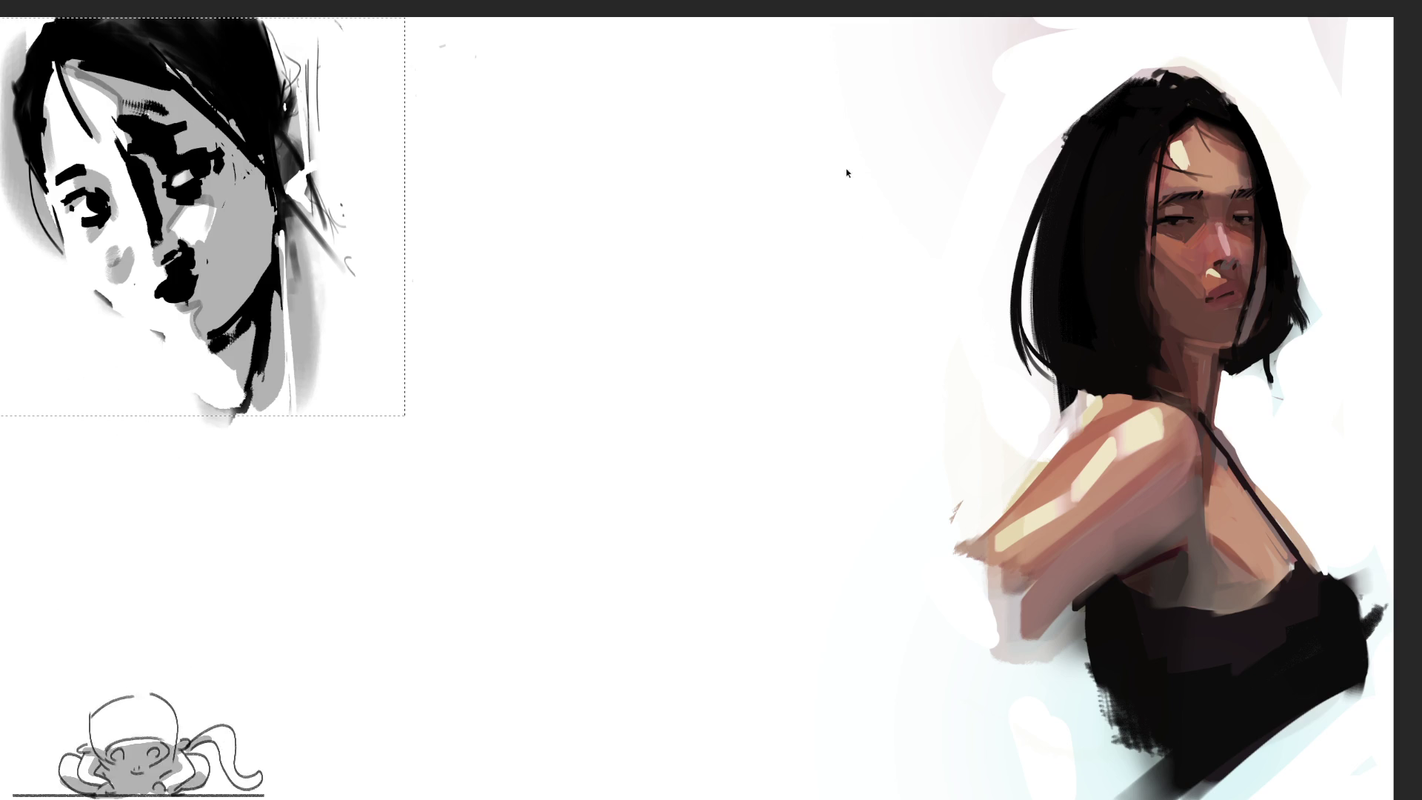
{"action": "key", "text": "ctrl+z"}
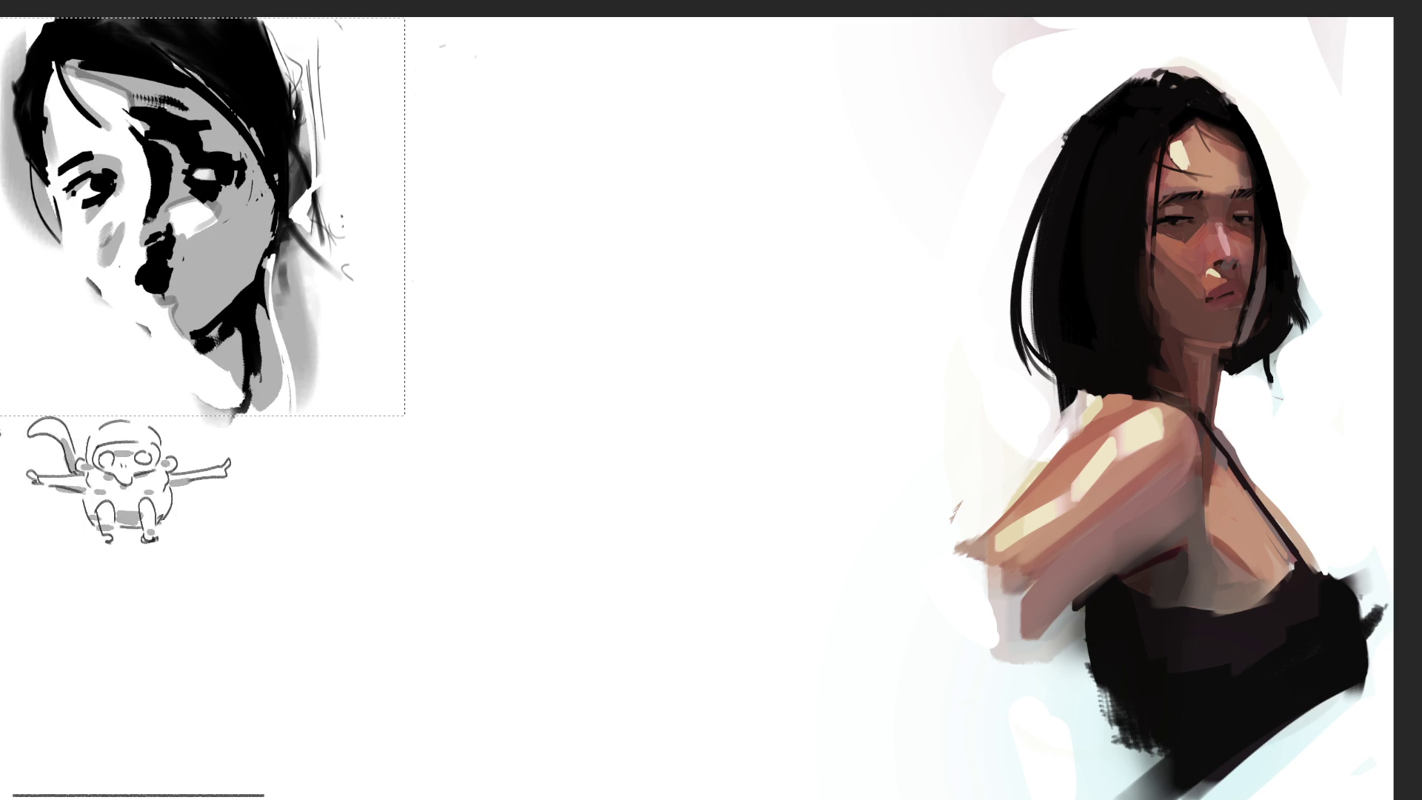
{"action": "key", "text": "ctrl+d"}
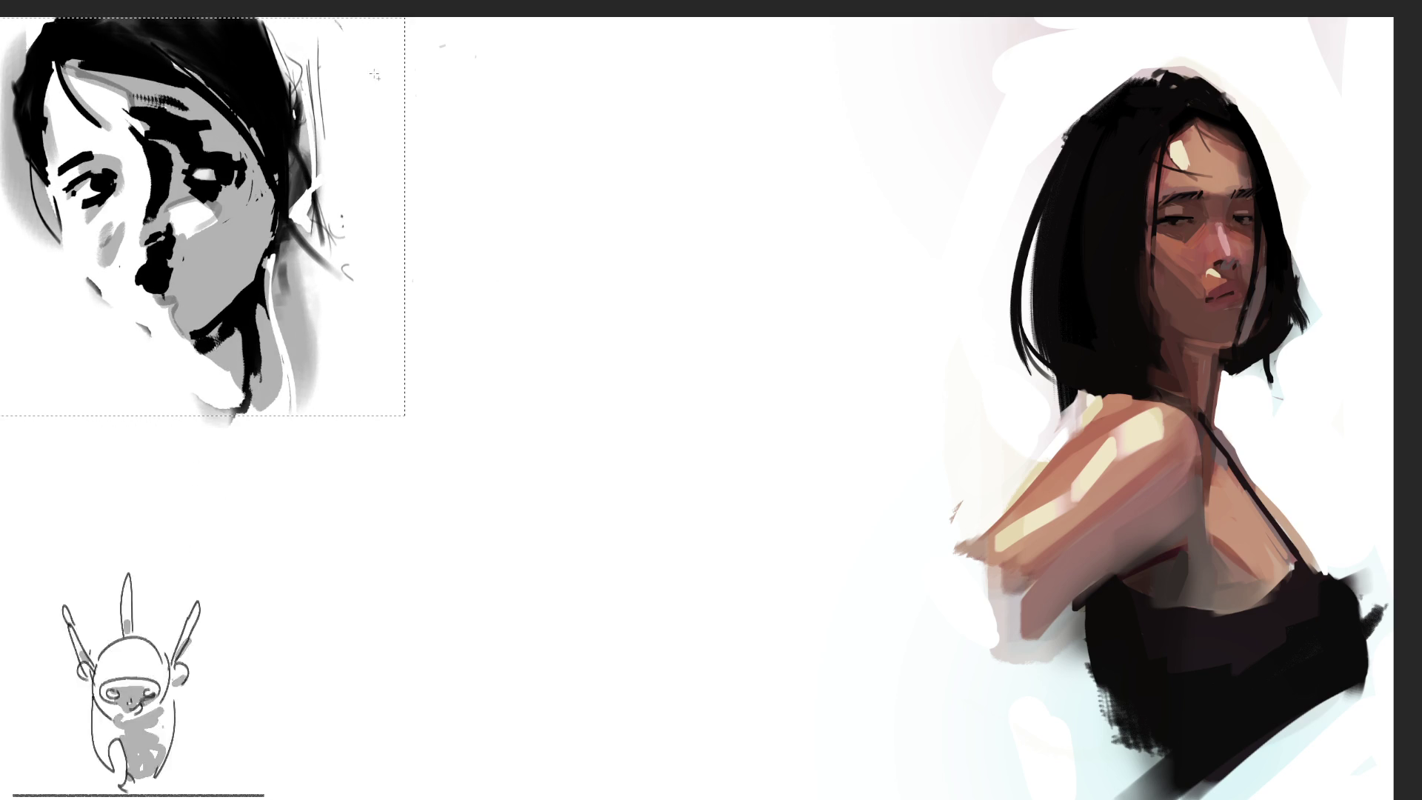
Step: Drop the selection and rough out a first head arc in the blank centre
{"action": "key", "text": "ctrl+d"}
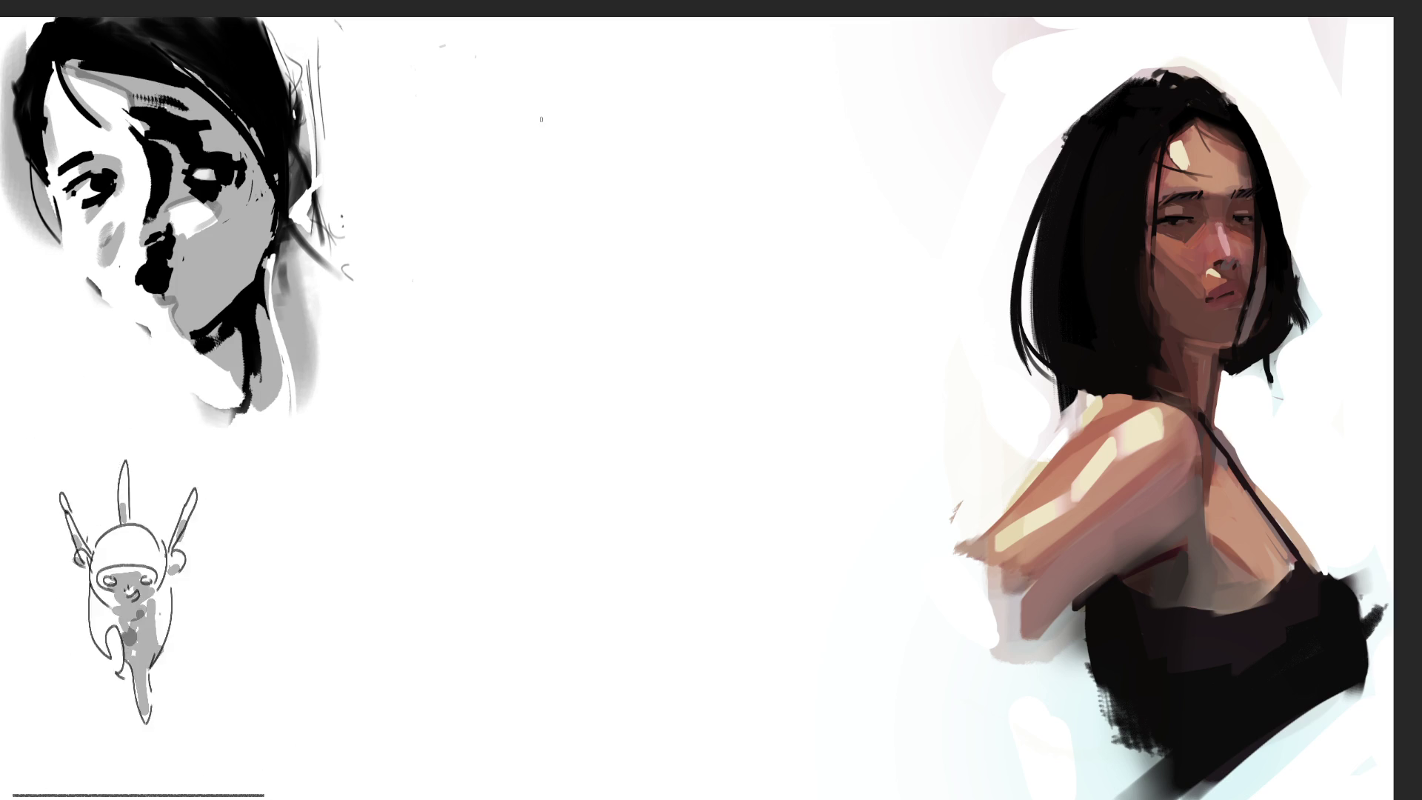
{"action": "left_click_drag", "start_coordinate": [567, 221], "coordinate": [608, 88]}
Step: Sketch the head arcs and ear contour, hatching along the ear's lower lobe
{"action": "mouse_move", "coordinate": [561, 141]}
{"action": "left_mouse_down"}
{"action": "mouse_move", "coordinate": [670, 65]}
{"action": "mouse_move", "coordinate": [752, 152]}
{"action": "left_mouse_up"}
{"action": "mouse_move", "coordinate": [663, 52]}
{"action": "left_mouse_down"}
{"action": "mouse_move", "coordinate": [696, 78]}
{"action": "mouse_move", "coordinate": [739, 249]}
{"action": "left_mouse_up"}
{"action": "left_click_drag", "start_coordinate": [753, 175], "coordinate": [724, 225]}
{"action": "left_click_drag", "start_coordinate": [593, 199], "coordinate": [683, 198]}
{"action": "mouse_move", "coordinate": [577, 234]}
{"action": "left_mouse_down"}
{"action": "mouse_move", "coordinate": [689, 222]}
{"action": "mouse_move", "coordinate": [623, 230]}
{"action": "left_mouse_up"}
{"action": "mouse_move", "coordinate": [594, 199]}
{"action": "left_mouse_down"}
{"action": "mouse_move", "coordinate": [704, 138]}
{"action": "mouse_move", "coordinate": [630, 281]}
{"action": "left_mouse_up"}
{"action": "mouse_move", "coordinate": [626, 283]}
{"action": "left_mouse_down"}
{"action": "mouse_move", "coordinate": [628, 329]}
{"action": "mouse_move", "coordinate": [732, 265]}
{"action": "mouse_move", "coordinate": [717, 287]}
{"action": "mouse_move", "coordinate": [663, 271]}
{"action": "left_mouse_up"}
{"action": "mouse_move", "coordinate": [646, 280]}
{"action": "left_mouse_down"}
{"action": "mouse_move", "coordinate": [685, 258]}
{"action": "mouse_move", "coordinate": [648, 282]}
{"action": "left_mouse_up"}
{"action": "mouse_move", "coordinate": [763, 208]}
{"action": "left_mouse_down"}
{"action": "mouse_move", "coordinate": [693, 277]}
{"action": "mouse_move", "coordinate": [734, 251]}
{"action": "left_mouse_up"}
{"action": "mouse_move", "coordinate": [735, 249]}
{"action": "left_mouse_down"}
{"action": "mouse_move", "coordinate": [683, 326]}
{"action": "mouse_move", "coordinate": [708, 312]}
{"action": "left_mouse_up"}
{"action": "mouse_move", "coordinate": [744, 272]}
{"action": "left_mouse_down"}
{"action": "mouse_move", "coordinate": [681, 328]}
{"action": "mouse_move", "coordinate": [682, 313]}
{"action": "left_mouse_up"}
{"action": "left_click_drag", "start_coordinate": [634, 335], "coordinate": [680, 325]}
{"action": "mouse_move", "coordinate": [755, 111]}
{"action": "left_mouse_down"}
{"action": "mouse_move", "coordinate": [763, 259]}
{"action": "mouse_move", "coordinate": [585, 296]}
{"action": "mouse_move", "coordinate": [539, 344]}
{"action": "left_mouse_up"}
{"action": "left_click_drag", "start_coordinate": [529, 211], "coordinate": [596, 304]}
Step: Add loop shapes with rising strokes to the left and right of the head
{"action": "left_click_drag", "start_coordinate": [509, 85], "coordinate": [458, 260]}
{"action": "left_click_drag", "start_coordinate": [404, 175], "coordinate": [492, 263]}
{"action": "left_click_drag", "start_coordinate": [402, 178], "coordinate": [530, 70]}
{"action": "mouse_move", "coordinate": [504, 129]}
{"action": "left_mouse_down"}
{"action": "mouse_move", "coordinate": [586, 37]}
{"action": "mouse_move", "coordinate": [560, 16]}
{"action": "left_mouse_up"}
{"action": "left_click_drag", "start_coordinate": [689, 16], "coordinate": [693, 50]}
{"action": "left_click_drag", "start_coordinate": [618, 195], "coordinate": [519, 248]}
{"action": "mouse_move", "coordinate": [570, 231]}
{"action": "left_mouse_down"}
{"action": "mouse_move", "coordinate": [537, 288]}
{"action": "mouse_move", "coordinate": [792, 85]}
{"action": "mouse_move", "coordinate": [715, 170]}
{"action": "left_mouse_up"}
{"action": "left_click_drag", "start_coordinate": [695, 170], "coordinate": [627, 189]}
{"action": "left_click_drag", "start_coordinate": [807, 139], "coordinate": [790, 203]}
Step: Darken the central strokes and sketch a large circle below the head
{"action": "left_click_drag", "start_coordinate": [630, 270], "coordinate": [546, 314]}
{"action": "left_click_drag", "start_coordinate": [672, 313], "coordinate": [628, 329]}
{"action": "left_click_drag", "start_coordinate": [757, 162], "coordinate": [730, 281]}
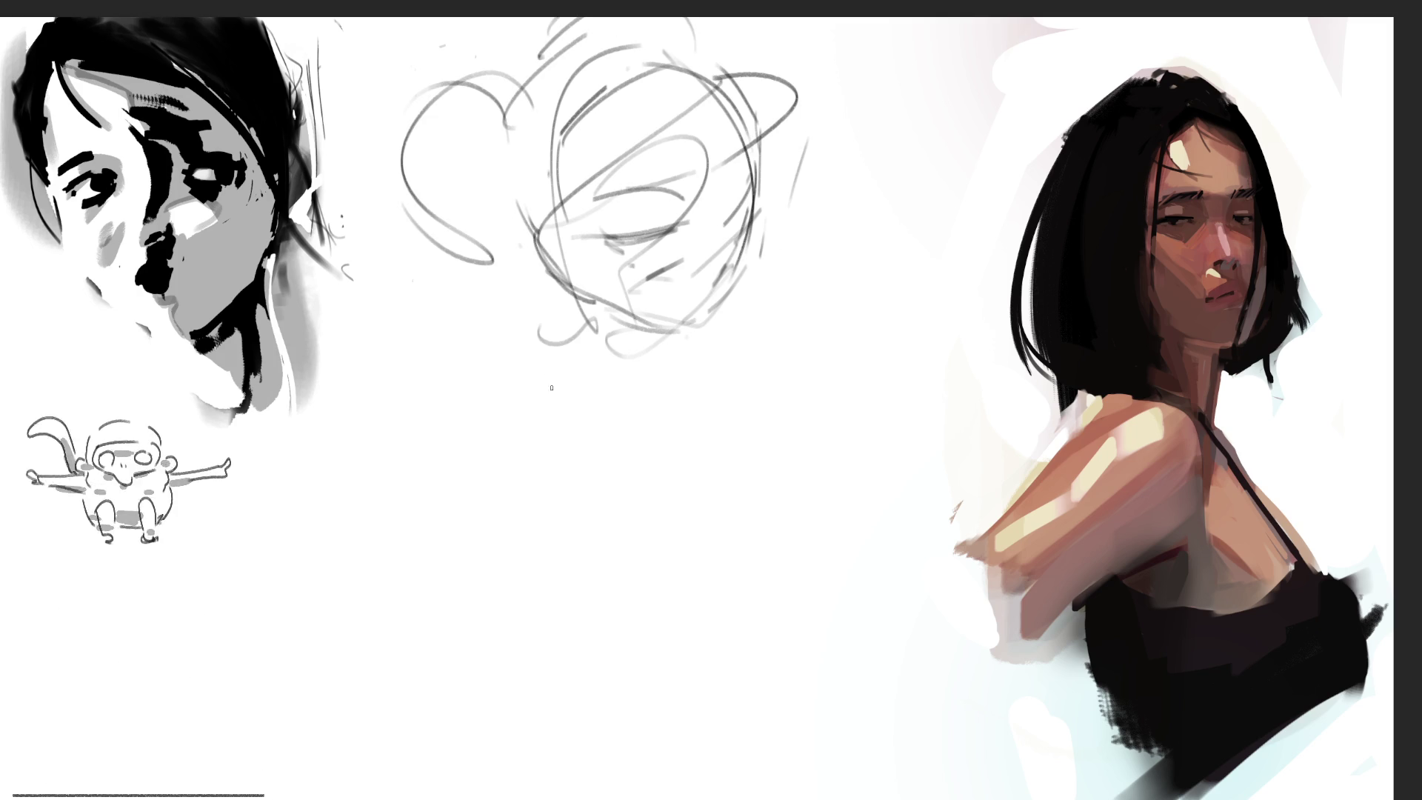
{"action": "mouse_move", "coordinate": [508, 241]}
{"action": "left_mouse_down"}
{"action": "mouse_move", "coordinate": [534, 360]}
{"action": "mouse_move", "coordinate": [503, 245]}
{"action": "left_mouse_up"}
{"action": "left_click_drag", "start_coordinate": [526, 370], "coordinate": [585, 411]}
{"action": "left_click_drag", "start_coordinate": [570, 289], "coordinate": [577, 415]}
{"action": "mouse_move", "coordinate": [522, 285]}
{"action": "left_mouse_down"}
{"action": "mouse_move", "coordinate": [437, 400]}
{"action": "mouse_move", "coordinate": [749, 302]}
{"action": "left_mouse_up"}
Step: Add angular shapes, hatching and curves along the sketch's right side
{"action": "mouse_move", "coordinate": [770, 241]}
{"action": "left_mouse_down"}
{"action": "mouse_move", "coordinate": [683, 430]}
{"action": "mouse_move", "coordinate": [788, 252]}
{"action": "left_mouse_up"}
{"action": "left_click_drag", "start_coordinate": [796, 248], "coordinate": [772, 444]}
{"action": "left_click_drag", "start_coordinate": [797, 319], "coordinate": [774, 444]}
{"action": "mouse_move", "coordinate": [786, 356]}
{"action": "left_mouse_down"}
{"action": "mouse_move", "coordinate": [715, 482]}
{"action": "mouse_move", "coordinate": [776, 412]}
{"action": "mouse_move", "coordinate": [656, 453]}
{"action": "left_mouse_up"}
{"action": "mouse_move", "coordinate": [645, 412]}
{"action": "left_mouse_down"}
{"action": "mouse_move", "coordinate": [608, 455]}
{"action": "mouse_move", "coordinate": [719, 480]}
{"action": "left_mouse_up"}
{"action": "mouse_move", "coordinate": [800, 440]}
{"action": "left_mouse_down"}
{"action": "mouse_move", "coordinate": [723, 513]}
{"action": "mouse_move", "coordinate": [816, 326]}
{"action": "left_mouse_up"}
{"action": "mouse_move", "coordinate": [806, 326]}
{"action": "left_mouse_down"}
{"action": "mouse_move", "coordinate": [863, 300]}
{"action": "mouse_move", "coordinate": [834, 404]}
{"action": "left_mouse_up"}
{"action": "left_click_drag", "start_coordinate": [800, 304], "coordinate": [856, 231]}
{"action": "left_click_drag", "start_coordinate": [767, 204], "coordinate": [789, 199]}
{"action": "left_click_drag", "start_coordinate": [770, 200], "coordinate": [873, 271]}
{"action": "left_click_drag", "start_coordinate": [845, 203], "coordinate": [878, 295]}
{"action": "mouse_move", "coordinate": [836, 197]}
{"action": "left_mouse_down"}
{"action": "mouse_move", "coordinate": [904, 278]}
{"action": "mouse_move", "coordinate": [824, 415]}
{"action": "left_mouse_up"}
{"action": "left_click_drag", "start_coordinate": [754, 474], "coordinate": [515, 465]}
Step: Draw a zigzag, long lines and sweeping curves at the lower left and bottom
{"action": "left_click_drag", "start_coordinate": [438, 348], "coordinate": [422, 434]}
{"action": "left_click_drag", "start_coordinate": [415, 341], "coordinate": [356, 430]}
{"action": "mouse_move", "coordinate": [415, 374]}
{"action": "left_mouse_down"}
{"action": "mouse_move", "coordinate": [311, 528]}
{"action": "mouse_move", "coordinate": [600, 454]}
{"action": "left_mouse_up"}
{"action": "left_click_drag", "start_coordinate": [474, 528], "coordinate": [607, 471]}
{"action": "mouse_move", "coordinate": [441, 552]}
{"action": "left_mouse_down"}
{"action": "mouse_move", "coordinate": [548, 545]}
{"action": "mouse_move", "coordinate": [785, 437]}
{"action": "mouse_move", "coordinate": [571, 634]}
{"action": "mouse_move", "coordinate": [715, 600]}
{"action": "left_mouse_up"}
{"action": "mouse_move", "coordinate": [775, 539]}
{"action": "left_mouse_down"}
{"action": "mouse_move", "coordinate": [635, 677]}
{"action": "mouse_move", "coordinate": [893, 722]}
{"action": "left_mouse_up"}
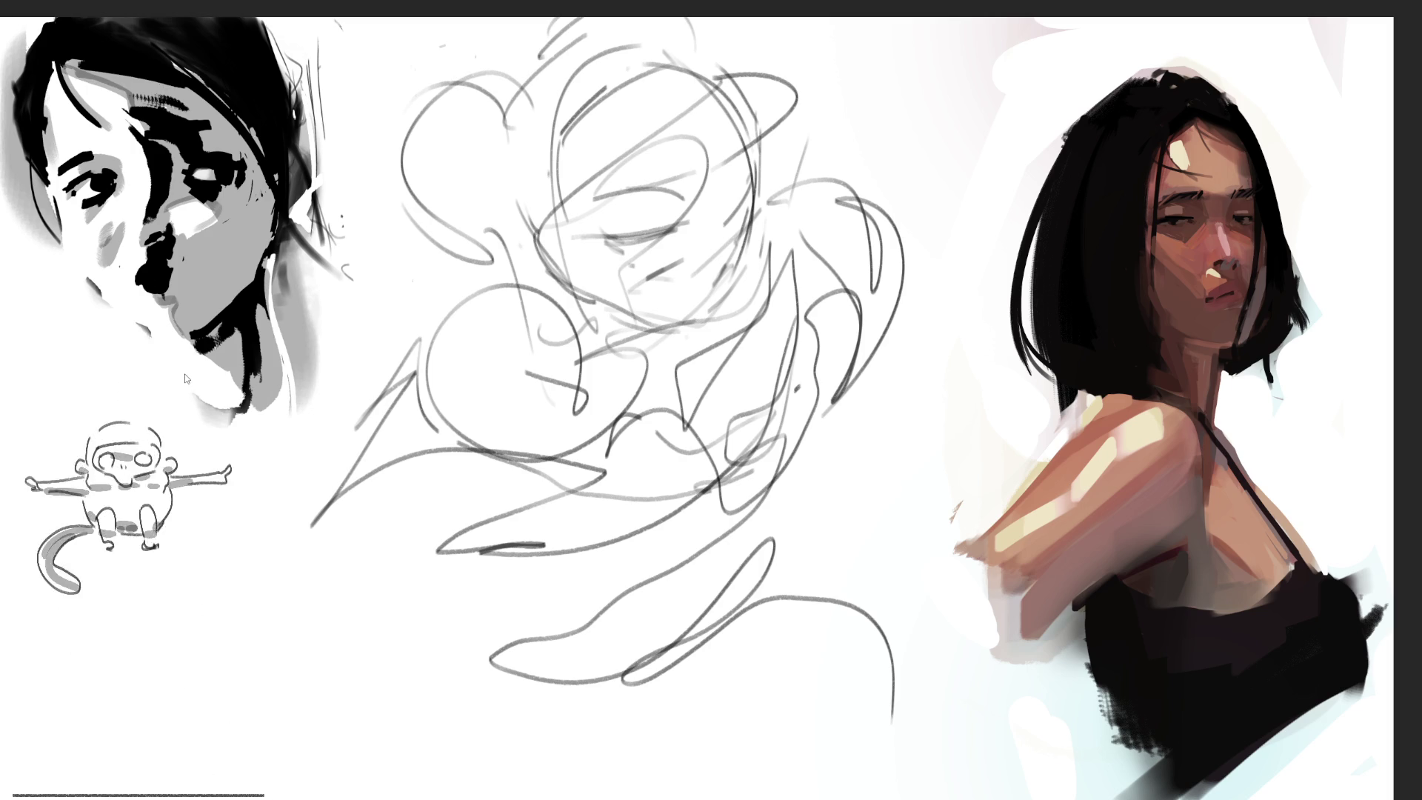
{"action": "key", "text": "ctrl+t"}
{"action": "left_click_drag", "start_coordinate": [911, 15], "coordinate": [1034, 22]}
{"action": "left_click_drag", "start_coordinate": [971, 374], "coordinate": [862, 284]}
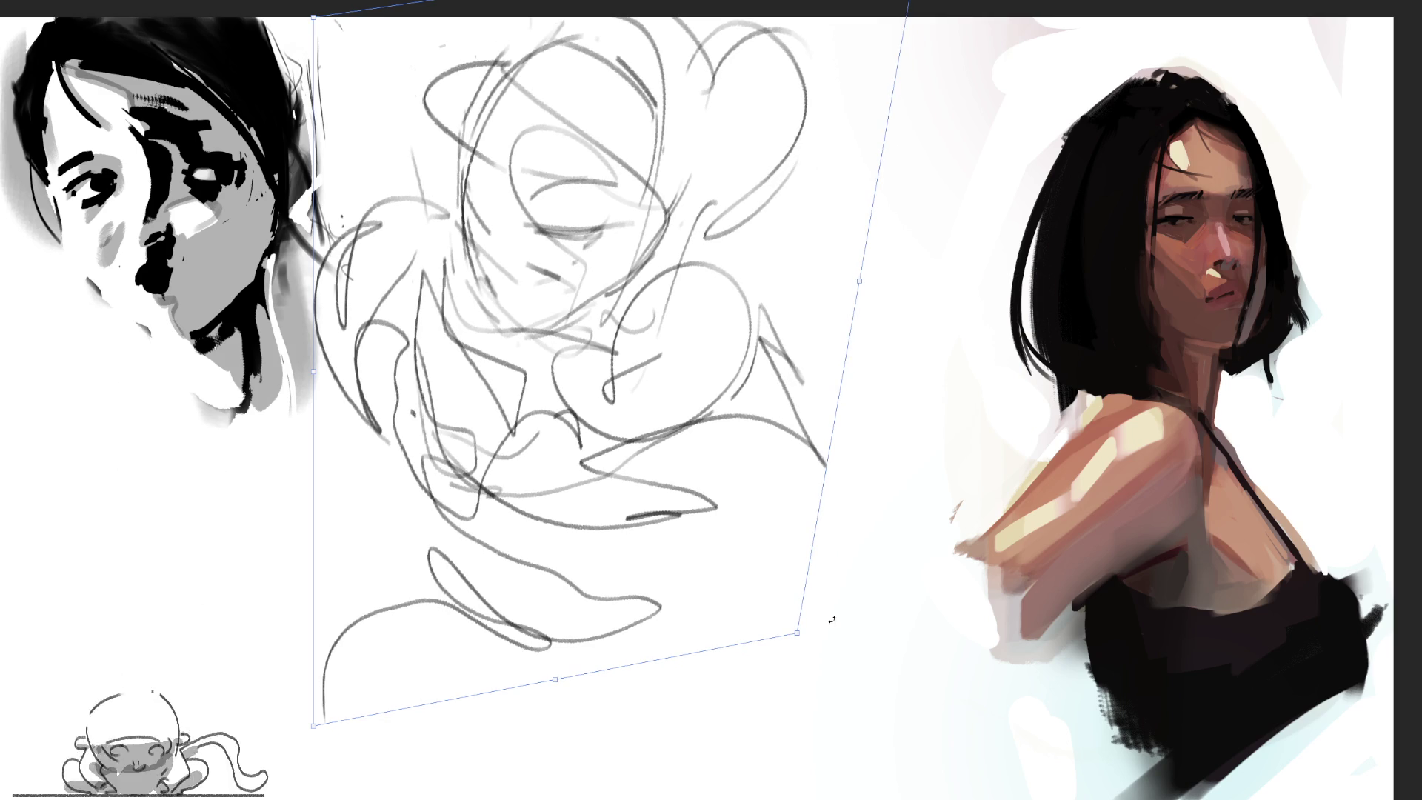
{"action": "left_click_drag", "start_coordinate": [831, 620], "coordinate": [785, 519]}
{"action": "left_click_drag", "start_coordinate": [755, 454], "coordinate": [834, 535]}
{"action": "left_click_drag", "start_coordinate": [697, 54], "coordinate": [666, 40]}
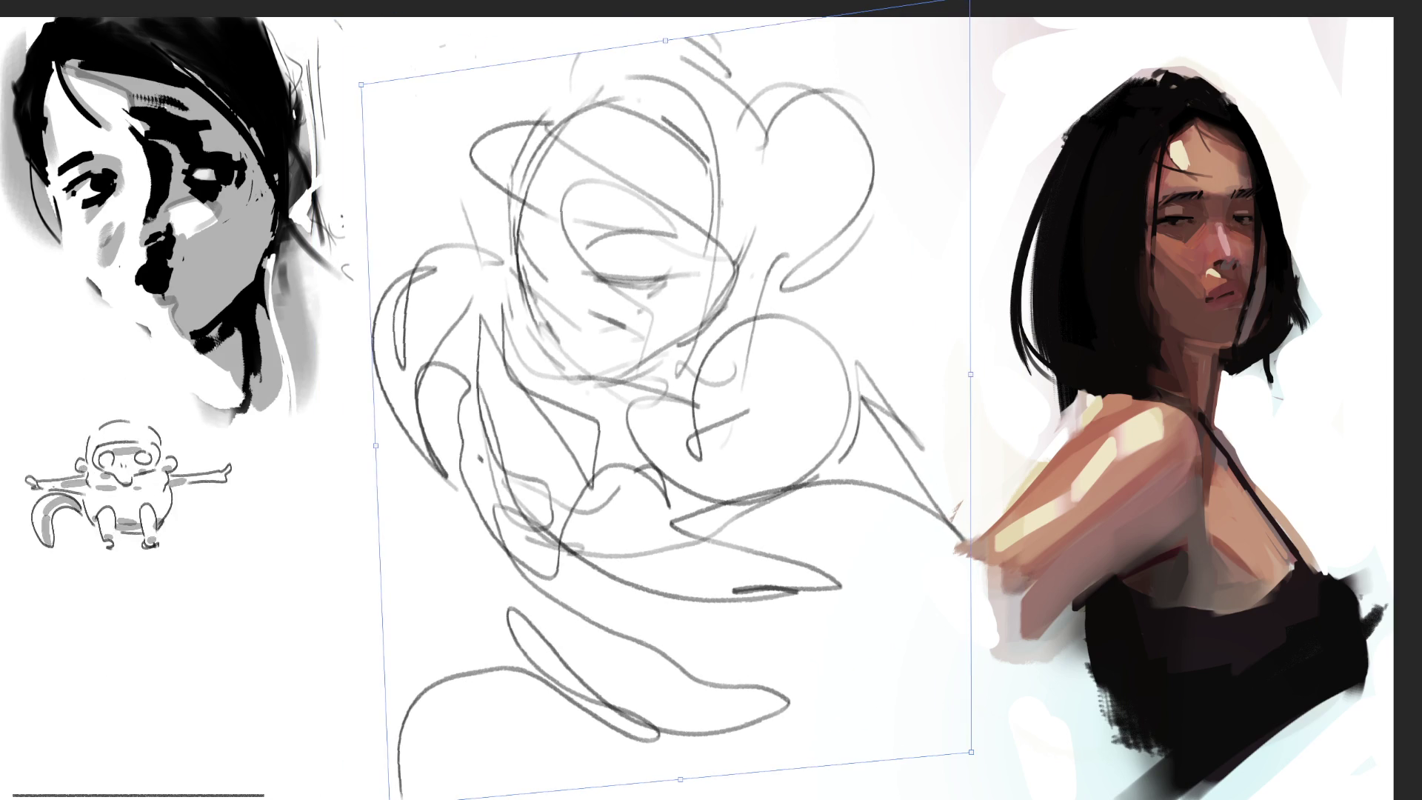
{"action": "key", "text": "Return"}
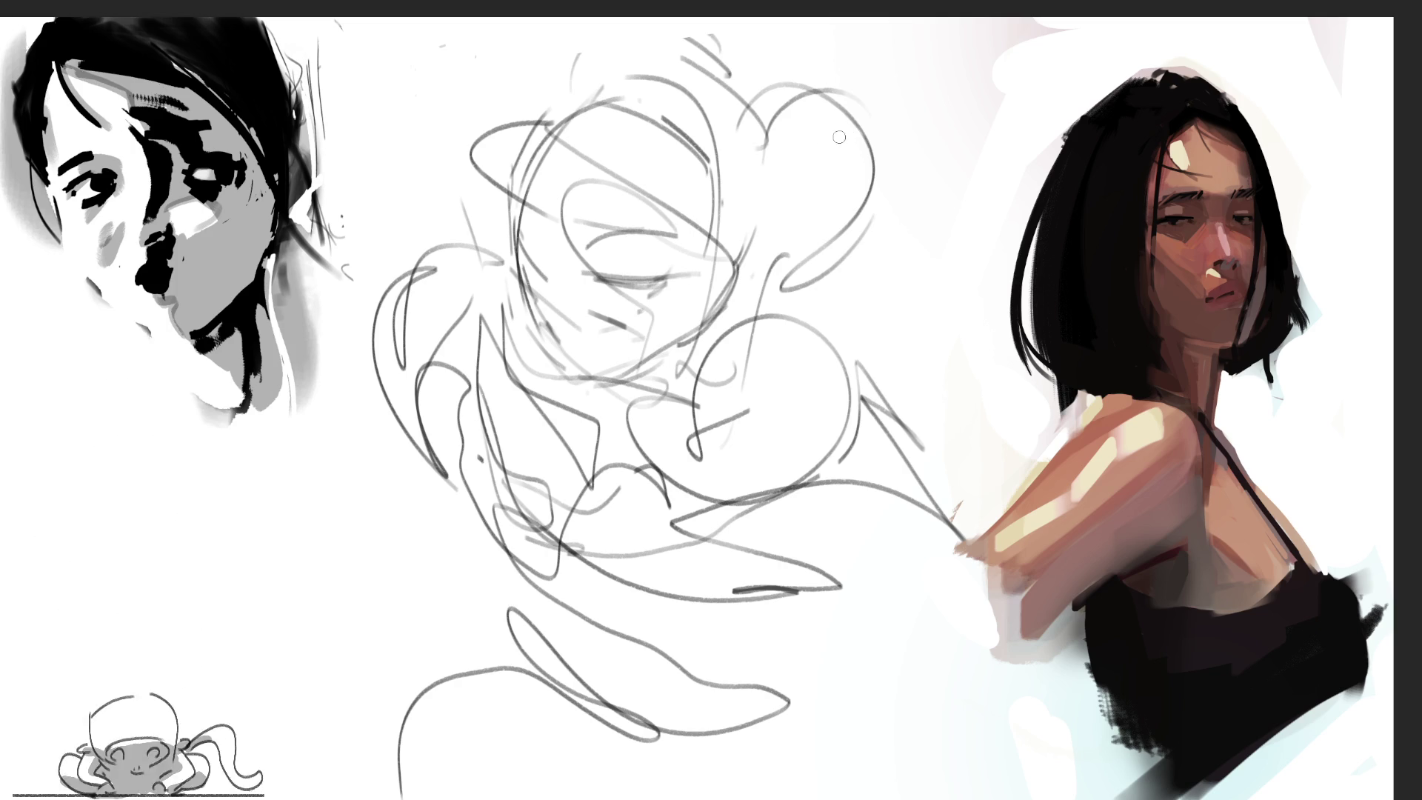
{"action": "key", "text": "bracketright"}
{"action": "key", "text": "bracketright"}
{"action": "key", "text": "bracketright"}
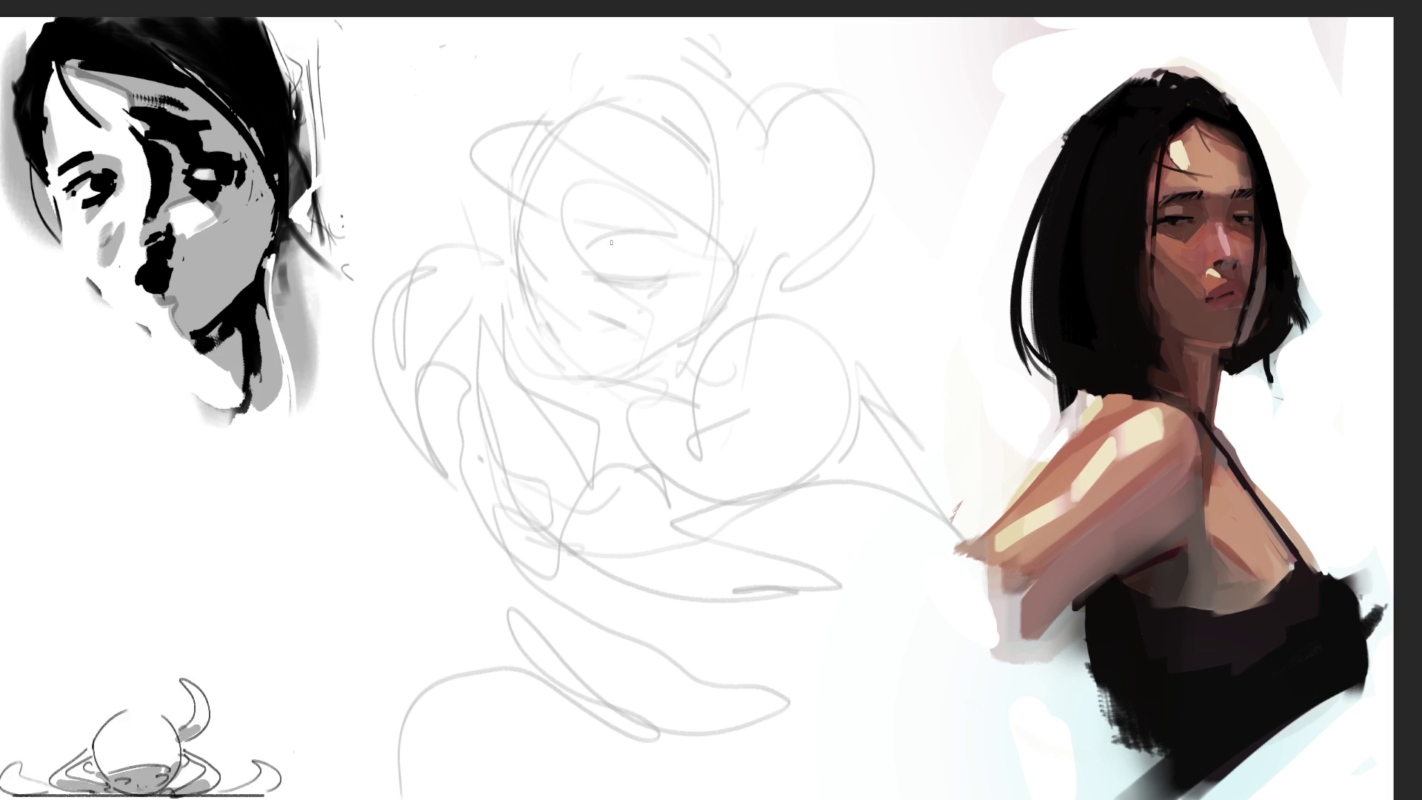
Step: Ink the pupil and eyelid curve, mark the head's upper-left edge and a hooked stroke by the eye
{"action": "left_click", "coordinate": [646, 291]}
{"action": "mouse_move", "coordinate": [591, 272]}
{"action": "left_mouse_down"}
{"action": "mouse_move", "coordinate": [657, 286]}
{"action": "mouse_move", "coordinate": [596, 280]}
{"action": "mouse_move", "coordinate": [636, 284]}
{"action": "mouse_move", "coordinate": [614, 294]}
{"action": "mouse_move", "coordinate": [666, 281]}
{"action": "mouse_move", "coordinate": [627, 304]}
{"action": "mouse_move", "coordinate": [653, 298]}
{"action": "left_mouse_up"}
{"action": "left_click_drag", "start_coordinate": [524, 219], "coordinate": [541, 252]}
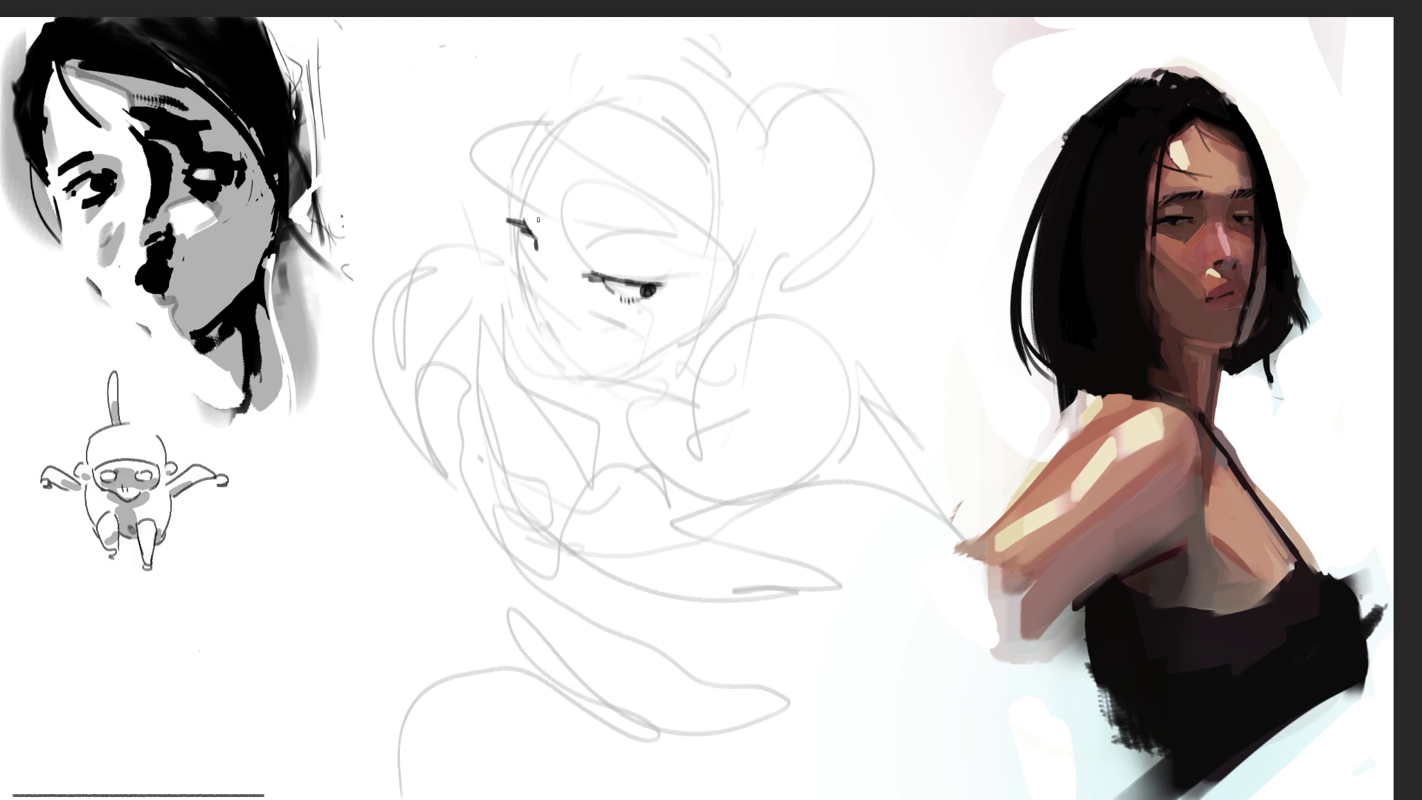
{"action": "mouse_move", "coordinate": [591, 222]}
{"action": "left_mouse_down"}
{"action": "mouse_move", "coordinate": [581, 241]}
{"action": "mouse_move", "coordinate": [602, 226]}
{"action": "mouse_move", "coordinate": [645, 232]}
{"action": "mouse_move", "coordinate": [619, 246]}
{"action": "left_mouse_up"}
{"action": "key", "text": "ctrl+z"}
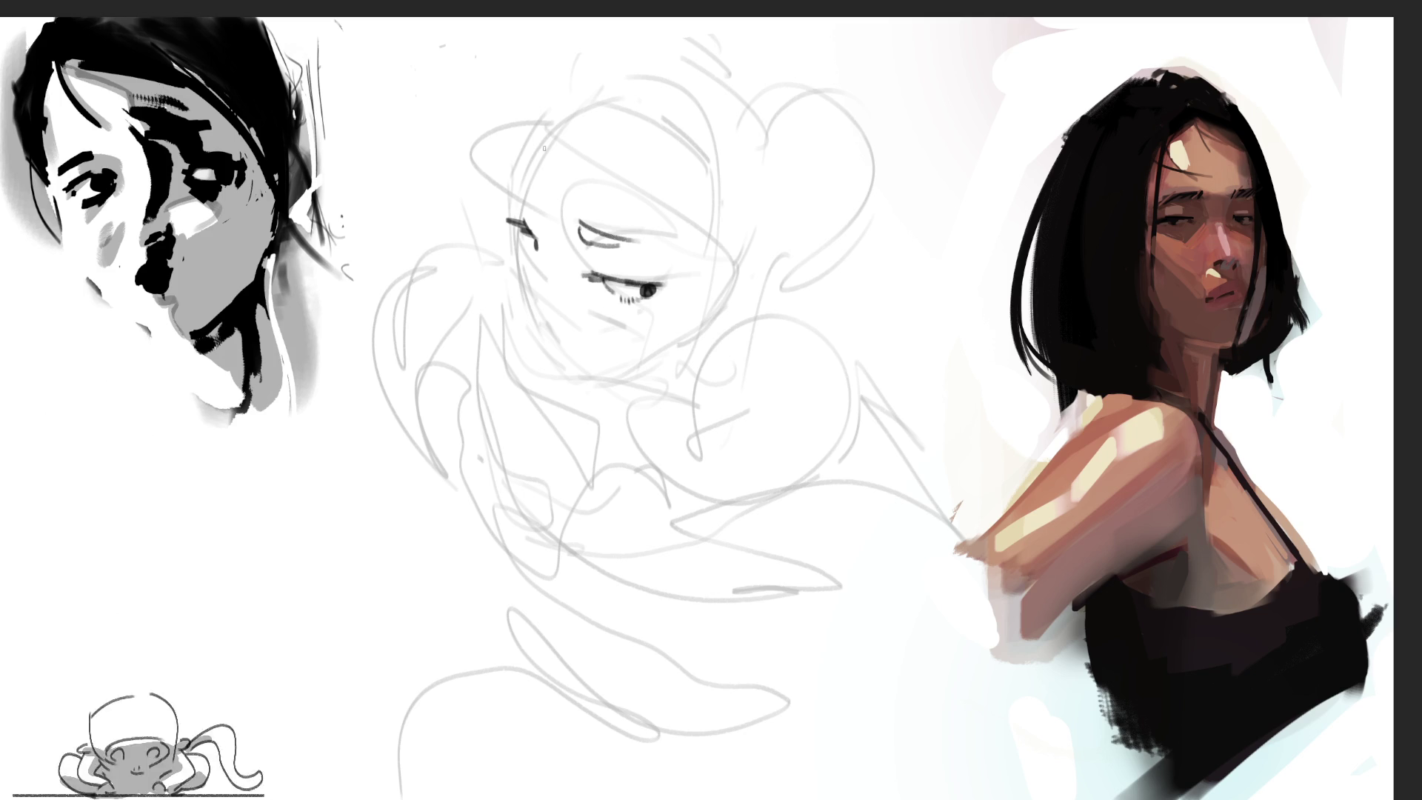
{"action": "left_click_drag", "start_coordinate": [523, 194], "coordinate": [530, 212]}
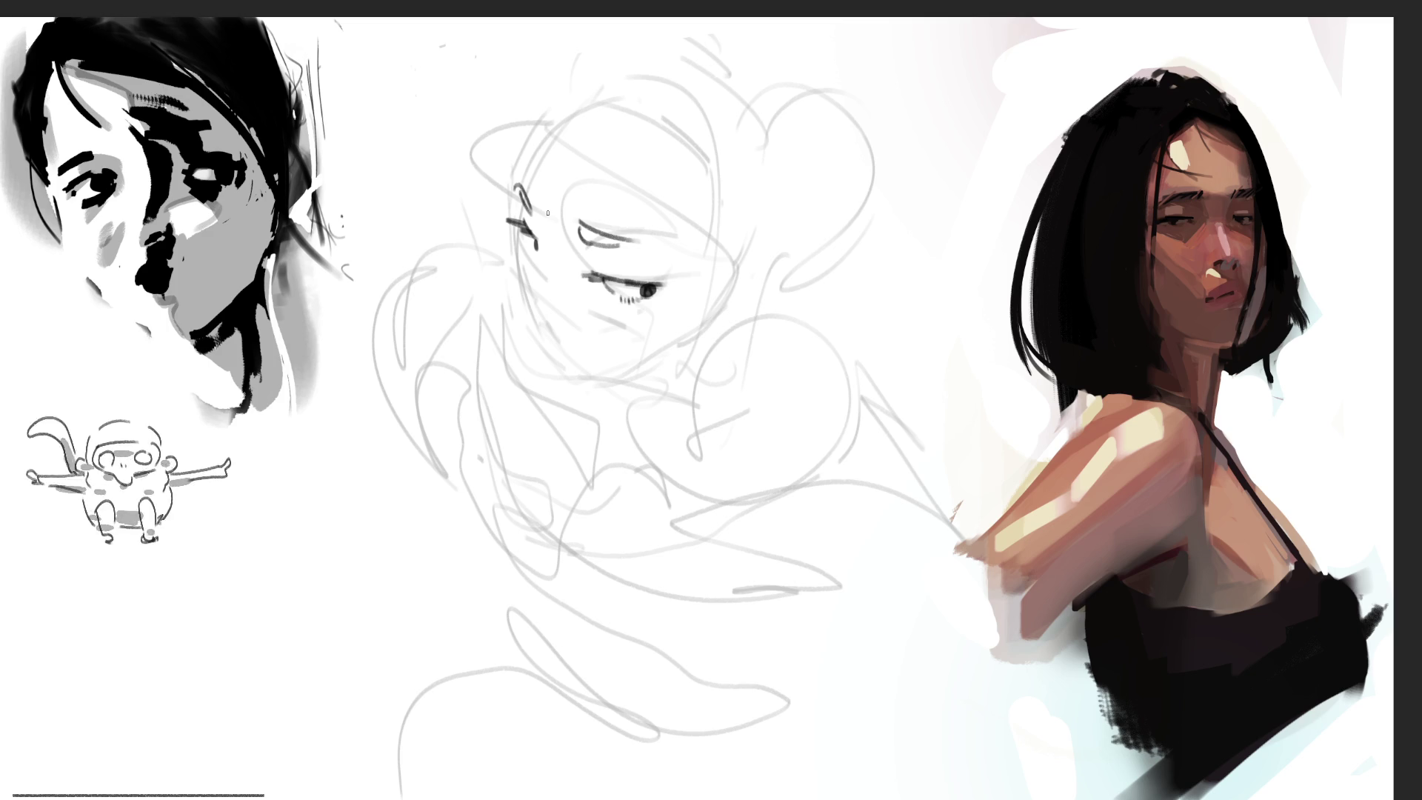
Step: Try several left face contours and jaw strokes, undoing the unsatisfying versions
{"action": "left_click_drag", "start_coordinate": [514, 182], "coordinate": [521, 310]}
{"action": "key", "text": "ctrl+z"}
{"action": "left_click_drag", "start_coordinate": [516, 237], "coordinate": [538, 344]}
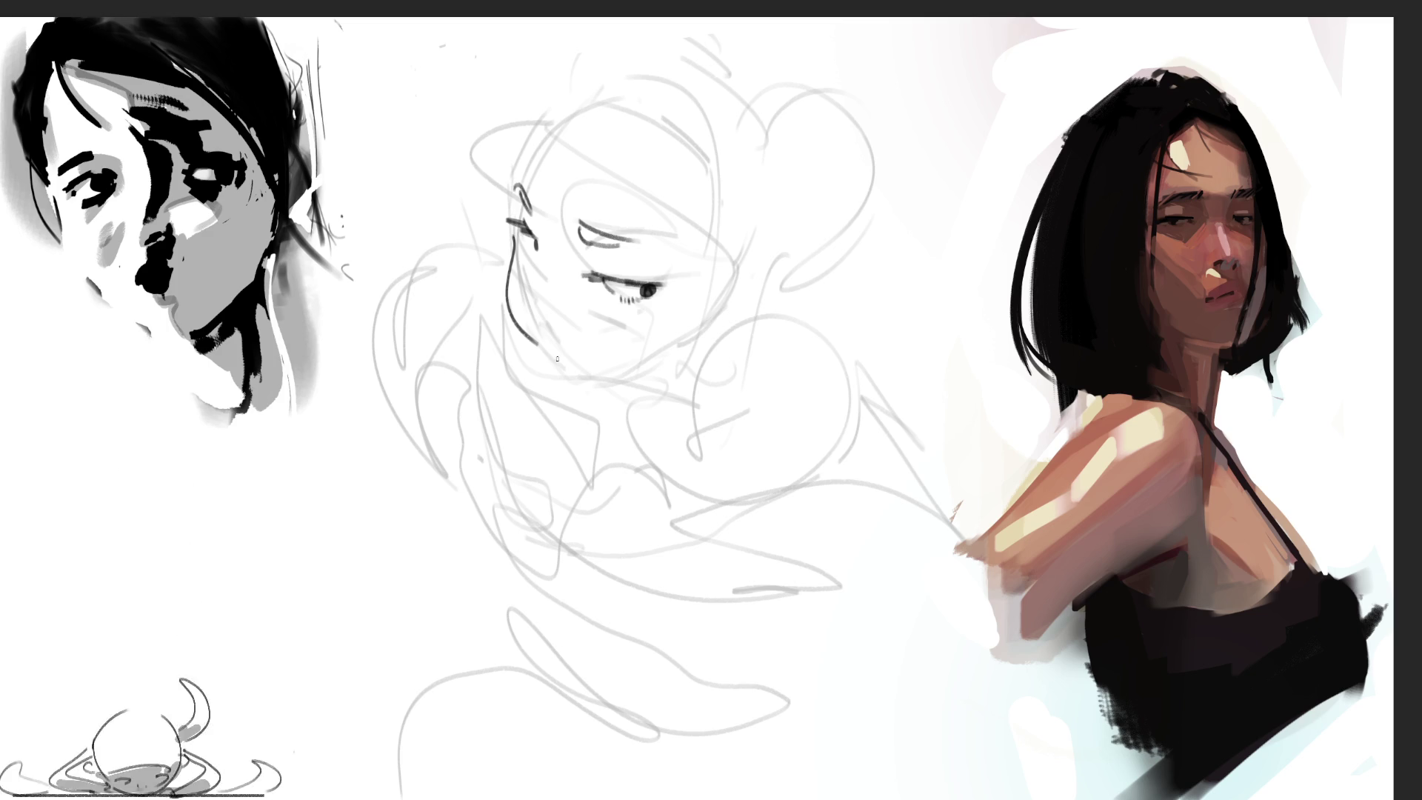
{"action": "key", "text": "ctrl+z"}
{"action": "mouse_move", "coordinate": [527, 245]}
{"action": "left_mouse_down"}
{"action": "mouse_move", "coordinate": [569, 382]}
{"action": "mouse_move", "coordinate": [676, 374]}
{"action": "left_mouse_up"}
{"action": "left_click_drag", "start_coordinate": [687, 314], "coordinate": [694, 374]}
{"action": "key", "text": "ctrl+z"}
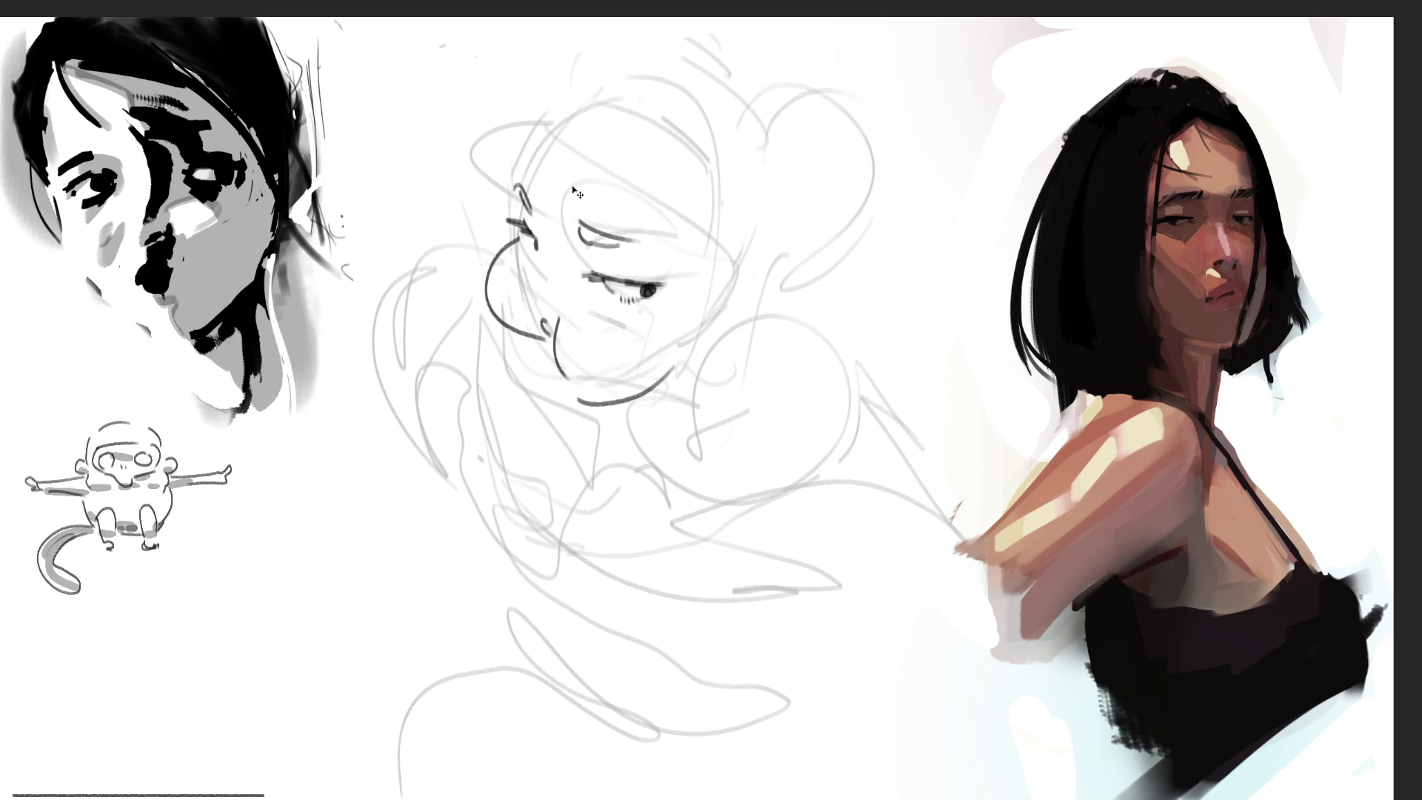
{"action": "key", "text": "ctrl+z"}
Step: Settle the cheek-to-jaw curve and redraw the jaw extending toward the cheek
{"action": "key", "text": "ctrl+z"}
{"action": "key", "text": "ctrl+z"}
{"action": "key", "text": "ctrl+z"}
{"action": "left_click_drag", "start_coordinate": [538, 314], "coordinate": [548, 335]}
{"action": "mouse_move", "coordinate": [516, 234]}
{"action": "left_mouse_down"}
{"action": "mouse_move", "coordinate": [507, 285]}
{"action": "mouse_move", "coordinate": [537, 337]}
{"action": "left_mouse_up"}
{"action": "key", "text": "ctrl+z"}
{"action": "key", "text": "ctrl+shift+z"}
{"action": "key", "text": "ctrl+z"}
{"action": "key", "text": "ctrl+shift+z"}
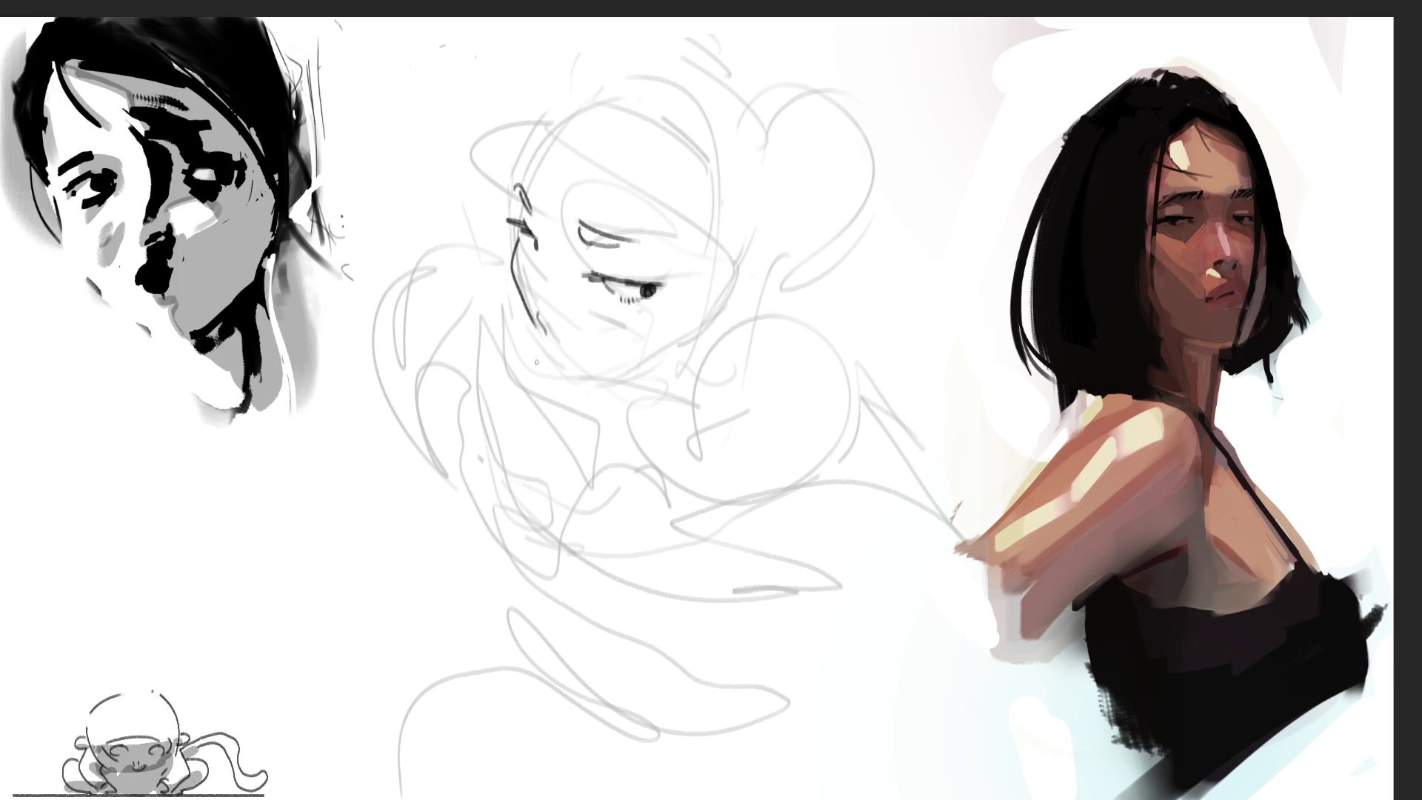
{"action": "key", "text": "ctrl+z"}
{"action": "key", "text": "ctrl+shift+z"}
{"action": "mouse_move", "coordinate": [542, 341]}
{"action": "left_mouse_down"}
{"action": "mouse_move", "coordinate": [562, 366]}
{"action": "mouse_move", "coordinate": [674, 352]}
{"action": "left_mouse_up"}
{"action": "key", "text": "ctrl+z"}
{"action": "mouse_move", "coordinate": [566, 375]}
{"action": "left_mouse_down"}
{"action": "mouse_move", "coordinate": [674, 354]}
{"action": "mouse_move", "coordinate": [726, 230]}
{"action": "left_mouse_up"}
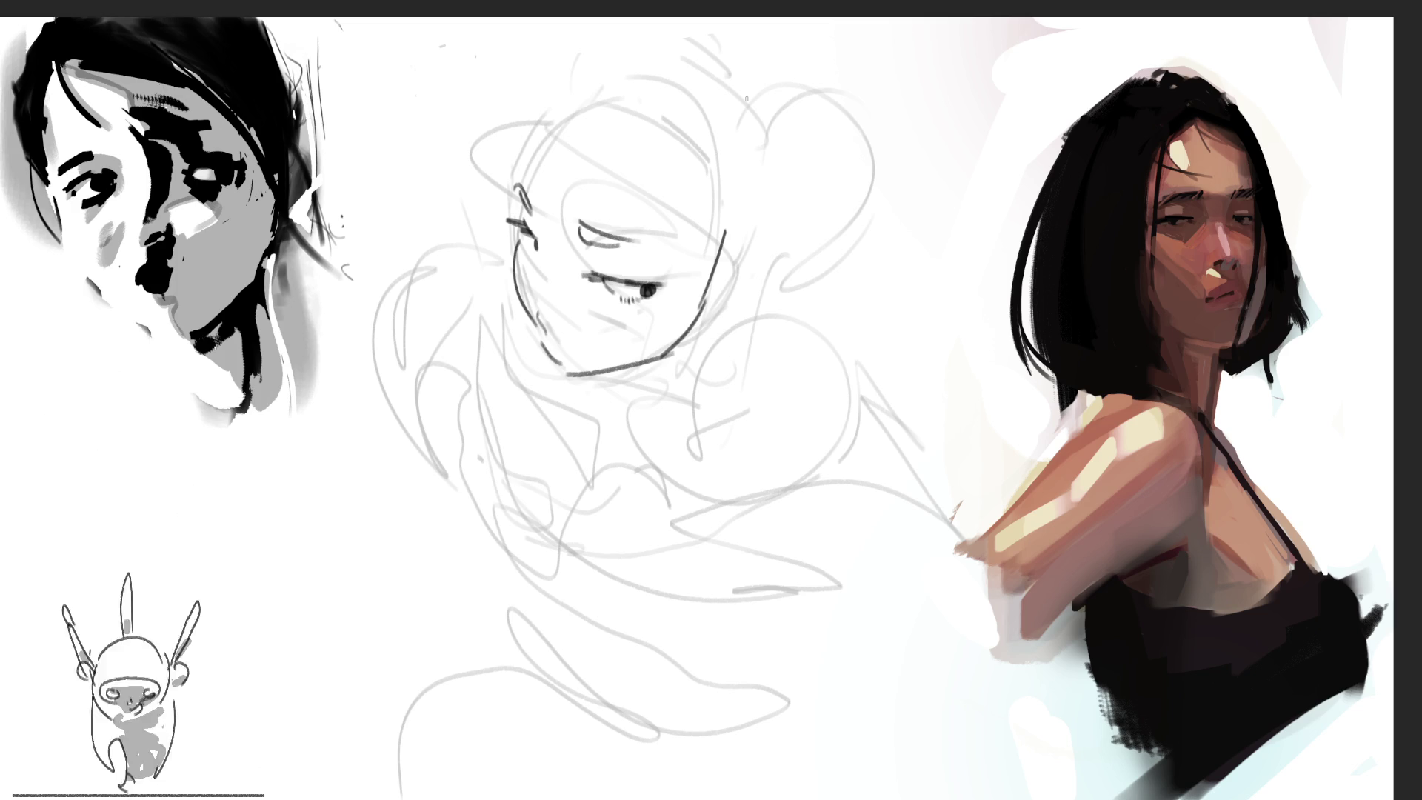
Step: Hatch blush lines under the right eye and add small dark strokes beside the left eye
{"action": "mouse_move", "coordinate": [522, 289]}
{"action": "left_mouse_down"}
{"action": "mouse_move", "coordinate": [556, 271]}
{"action": "mouse_move", "coordinate": [526, 289]}
{"action": "mouse_move", "coordinate": [582, 299]}
{"action": "left_mouse_up"}
{"action": "key", "text": "ctrl+z"}
{"action": "key", "text": "ctrl+z"}
{"action": "key", "text": "ctrl+z"}
{"action": "left_click_drag", "start_coordinate": [587, 304], "coordinate": [606, 326]}
{"action": "left_click_drag", "start_coordinate": [616, 314], "coordinate": [622, 327]}
{"action": "left_click_drag", "start_coordinate": [630, 318], "coordinate": [634, 332]}
{"action": "left_click_drag", "start_coordinate": [523, 248], "coordinate": [522, 274]}
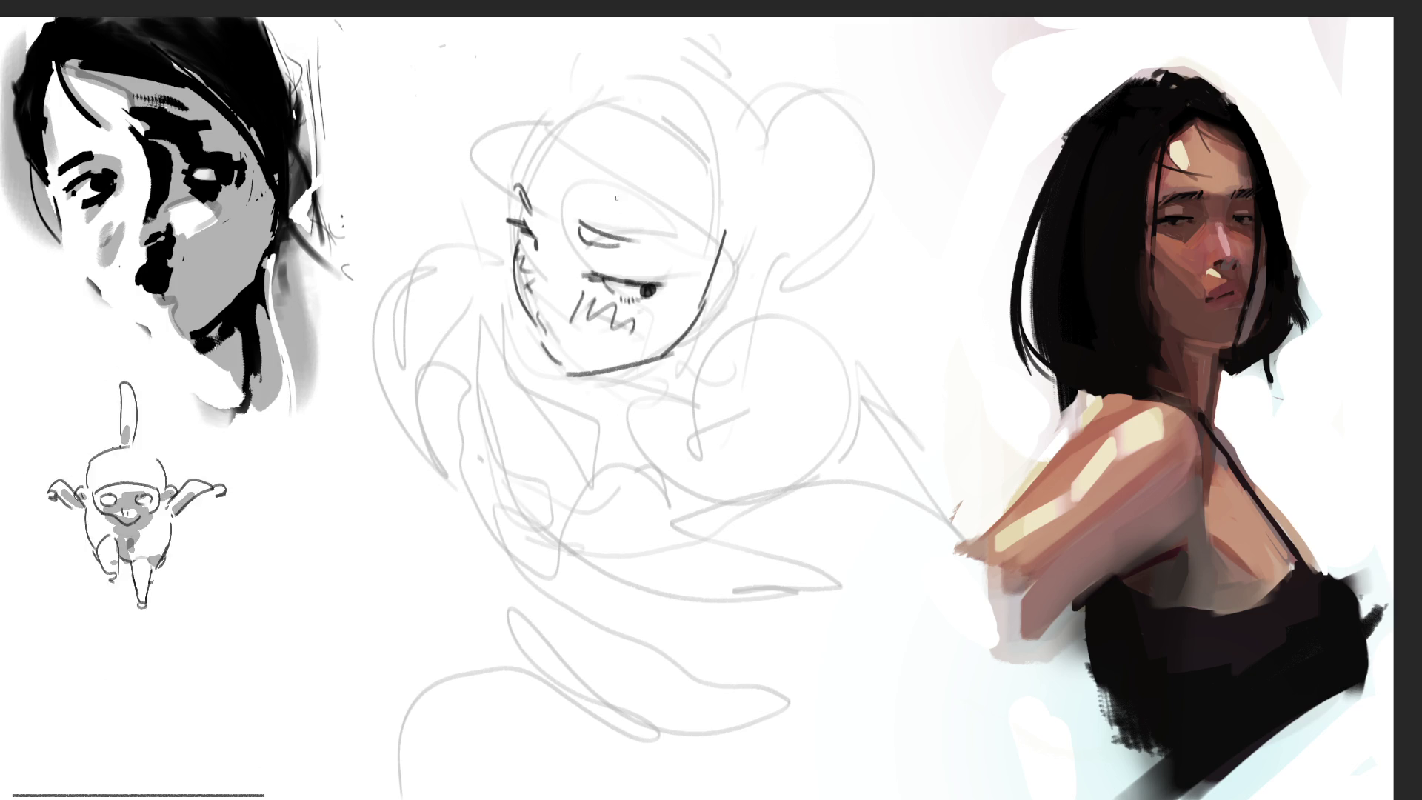
Step: Sketch a hair curl with zigzag strands and add strokes right of the face
{"action": "mouse_move", "coordinate": [569, 91]}
{"action": "left_mouse_down"}
{"action": "mouse_move", "coordinate": [491, 111]}
{"action": "mouse_move", "coordinate": [585, 127]}
{"action": "mouse_move", "coordinate": [597, 157]}
{"action": "mouse_move", "coordinate": [662, 149]}
{"action": "left_mouse_up"}
{"action": "left_click_drag", "start_coordinate": [707, 202], "coordinate": [717, 241]}
{"action": "mouse_move", "coordinate": [717, 289]}
{"action": "left_mouse_down"}
{"action": "mouse_move", "coordinate": [796, 228]}
{"action": "mouse_move", "coordinate": [778, 264]}
{"action": "left_mouse_up"}
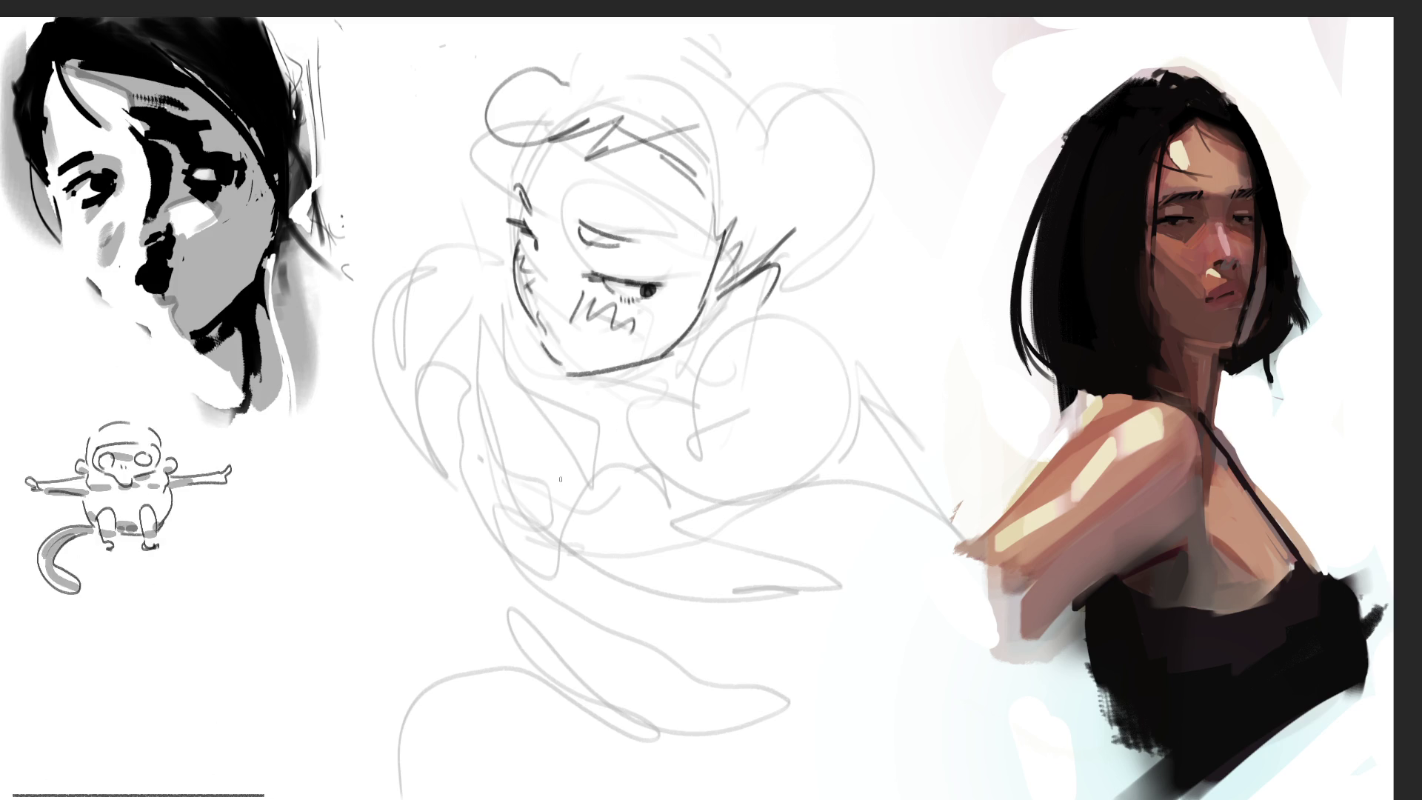
Step: Try a boxy shape and an ear curve on the head, then undo them
{"action": "mouse_move", "coordinate": [806, 178]}
{"action": "left_mouse_down"}
{"action": "mouse_move", "coordinate": [809, 245]}
{"action": "mouse_move", "coordinate": [911, 37]}
{"action": "mouse_move", "coordinate": [812, 256]}
{"action": "mouse_move", "coordinate": [881, 285]}
{"action": "left_mouse_up"}
{"action": "key", "text": "ctrl+z"}
{"action": "key", "text": "ctrl+z"}
{"action": "key", "text": "ctrl+z"}
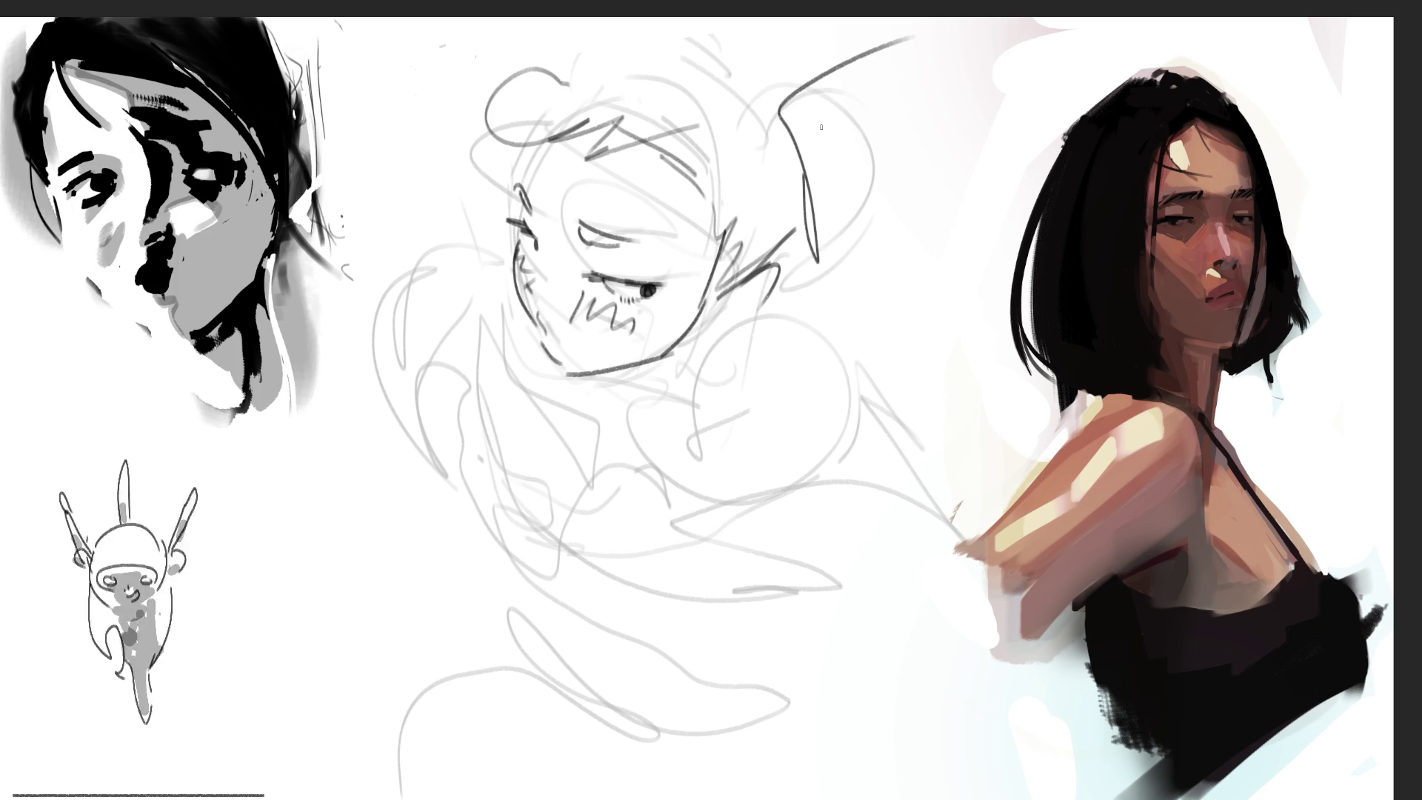
{"action": "key", "text": "ctrl+z"}
{"action": "mouse_move", "coordinate": [804, 104]}
{"action": "left_mouse_down"}
{"action": "mouse_move", "coordinate": [767, 74]}
{"action": "mouse_move", "coordinate": [786, 212]}
{"action": "mouse_move", "coordinate": [837, 122]}
{"action": "mouse_move", "coordinate": [930, 222]}
{"action": "mouse_move", "coordinate": [845, 59]}
{"action": "mouse_move", "coordinate": [676, 36]}
{"action": "mouse_move", "coordinate": [592, 49]}
{"action": "left_mouse_up"}
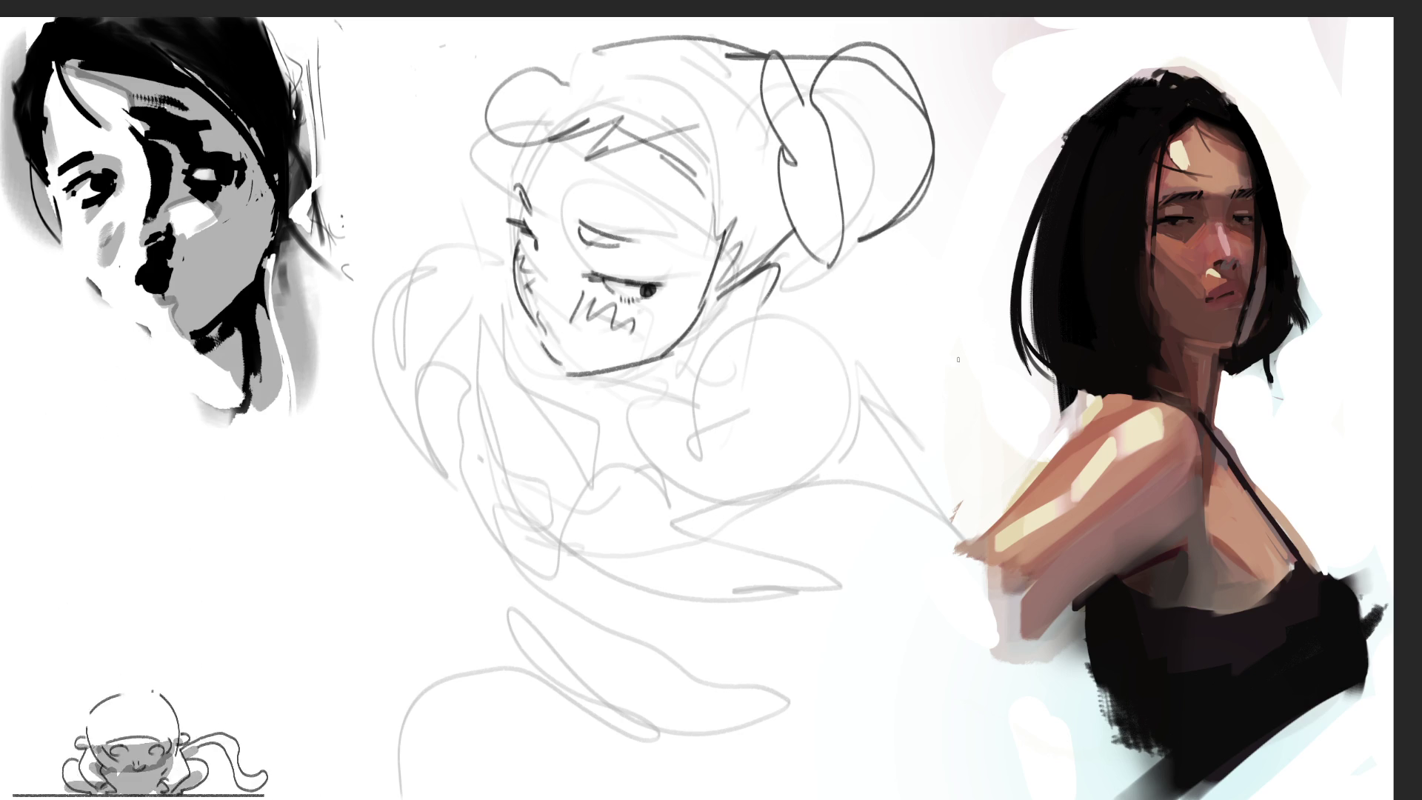
{"action": "key", "text": "ctrl+z"}
{"action": "key", "text": "ctrl+z"}
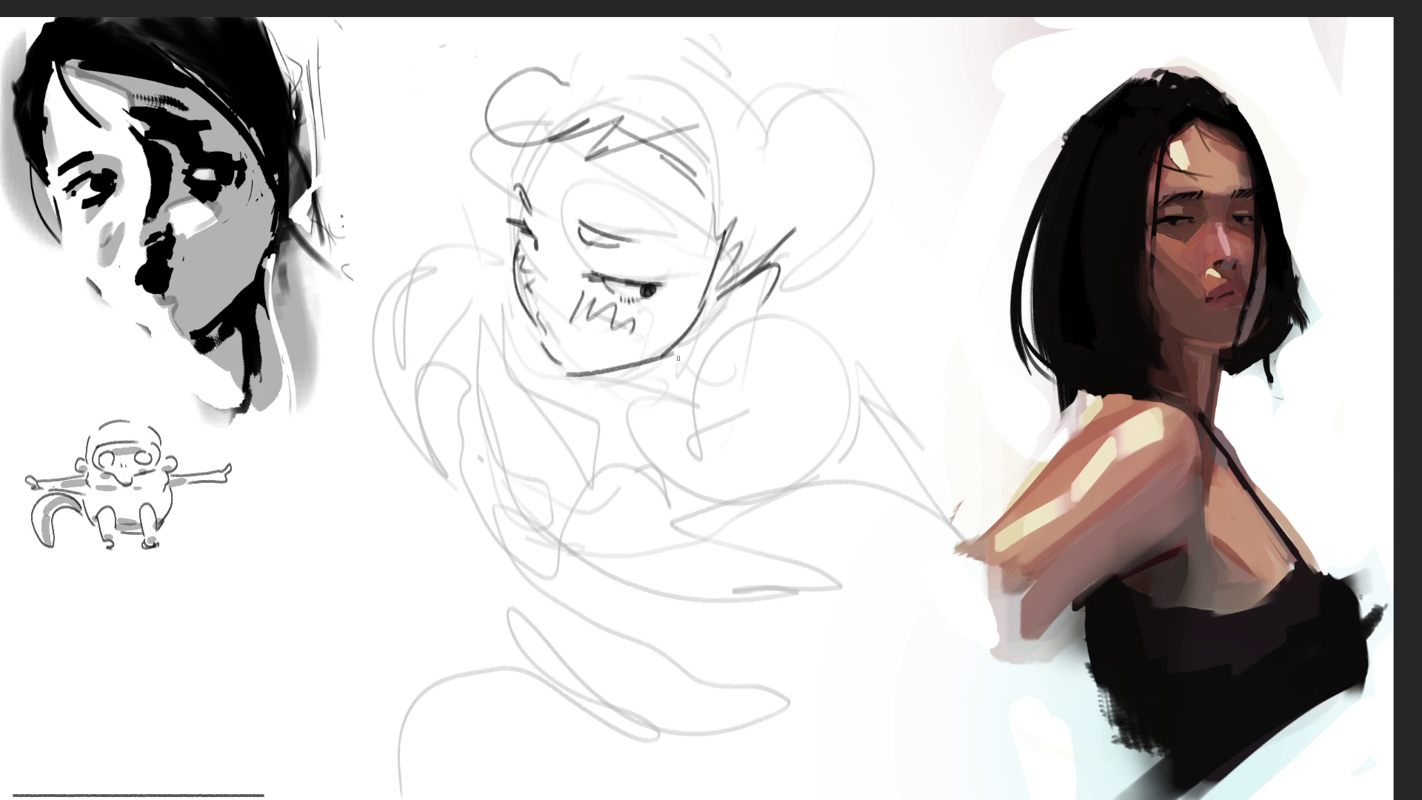
Step: Ink the rounded shoulders and arm beside the face, plus loops and arcs lower in the figure
{"action": "mouse_move", "coordinate": [678, 476]}
{"action": "left_mouse_down"}
{"action": "mouse_move", "coordinate": [823, 297]}
{"action": "mouse_move", "coordinate": [845, 481]}
{"action": "left_mouse_up"}
{"action": "mouse_move", "coordinate": [689, 385]}
{"action": "left_mouse_down"}
{"action": "mouse_move", "coordinate": [782, 523]}
{"action": "mouse_move", "coordinate": [924, 440]}
{"action": "mouse_move", "coordinate": [807, 486]}
{"action": "left_mouse_up"}
{"action": "mouse_move", "coordinate": [882, 400]}
{"action": "left_mouse_down"}
{"action": "mouse_move", "coordinate": [923, 349]}
{"action": "mouse_move", "coordinate": [818, 456]}
{"action": "mouse_move", "coordinate": [885, 433]}
{"action": "left_mouse_up"}
{"action": "mouse_move", "coordinate": [489, 274]}
{"action": "left_mouse_down"}
{"action": "mouse_move", "coordinate": [466, 315]}
{"action": "mouse_move", "coordinate": [495, 241]}
{"action": "left_mouse_up"}
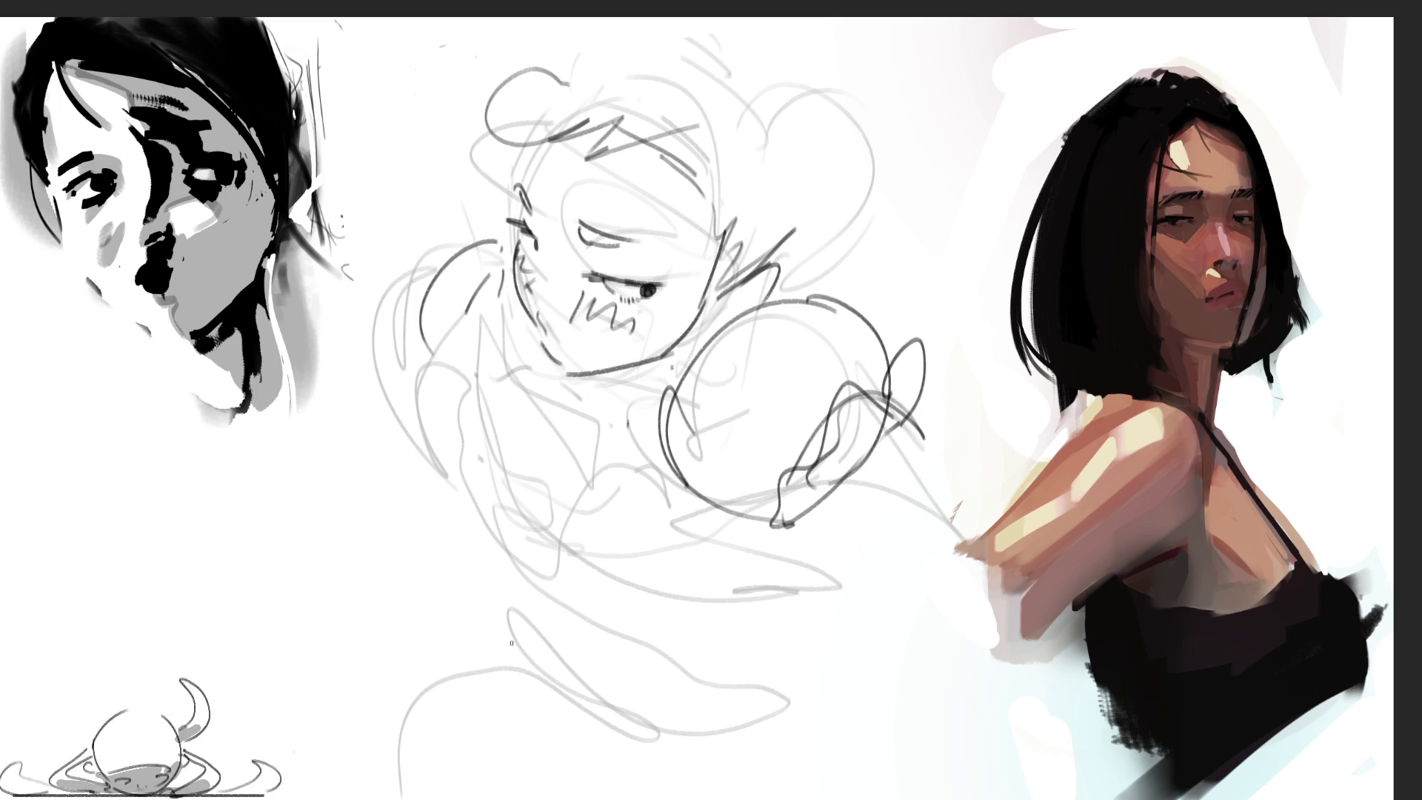
{"action": "mouse_move", "coordinate": [514, 637]}
{"action": "left_mouse_down"}
{"action": "mouse_move", "coordinate": [486, 624]}
{"action": "mouse_move", "coordinate": [552, 620]}
{"action": "mouse_move", "coordinate": [537, 667]}
{"action": "mouse_move", "coordinate": [572, 634]}
{"action": "mouse_move", "coordinate": [711, 649]}
{"action": "mouse_move", "coordinate": [659, 463]}
{"action": "mouse_move", "coordinate": [760, 535]}
{"action": "mouse_move", "coordinate": [756, 619]}
{"action": "mouse_move", "coordinate": [815, 682]}
{"action": "mouse_move", "coordinate": [774, 674]}
{"action": "mouse_move", "coordinate": [834, 710]}
{"action": "mouse_move", "coordinate": [741, 604]}
{"action": "mouse_move", "coordinate": [941, 677]}
{"action": "mouse_move", "coordinate": [815, 696]}
{"action": "mouse_move", "coordinate": [330, 374]}
{"action": "mouse_move", "coordinate": [441, 578]}
{"action": "left_mouse_up"}
{"action": "mouse_move", "coordinate": [508, 685]}
{"action": "left_mouse_down"}
{"action": "mouse_move", "coordinate": [333, 351]}
{"action": "mouse_move", "coordinate": [452, 527]}
{"action": "mouse_move", "coordinate": [512, 578]}
{"action": "left_mouse_up"}
Step: Add long arcs and short marks down the middle and right side of the figure
{"action": "left_click_drag", "start_coordinate": [477, 533], "coordinate": [648, 609]}
{"action": "mouse_move", "coordinate": [535, 670]}
{"action": "left_mouse_down"}
{"action": "mouse_move", "coordinate": [522, 629]}
{"action": "mouse_move", "coordinate": [556, 705]}
{"action": "left_mouse_up"}
{"action": "left_click_drag", "start_coordinate": [530, 689], "coordinate": [453, 631]}
{"action": "mouse_move", "coordinate": [289, 383]}
{"action": "left_mouse_down"}
{"action": "mouse_move", "coordinate": [453, 659]}
{"action": "mouse_move", "coordinate": [639, 763]}
{"action": "mouse_move", "coordinate": [792, 761]}
{"action": "left_mouse_up"}
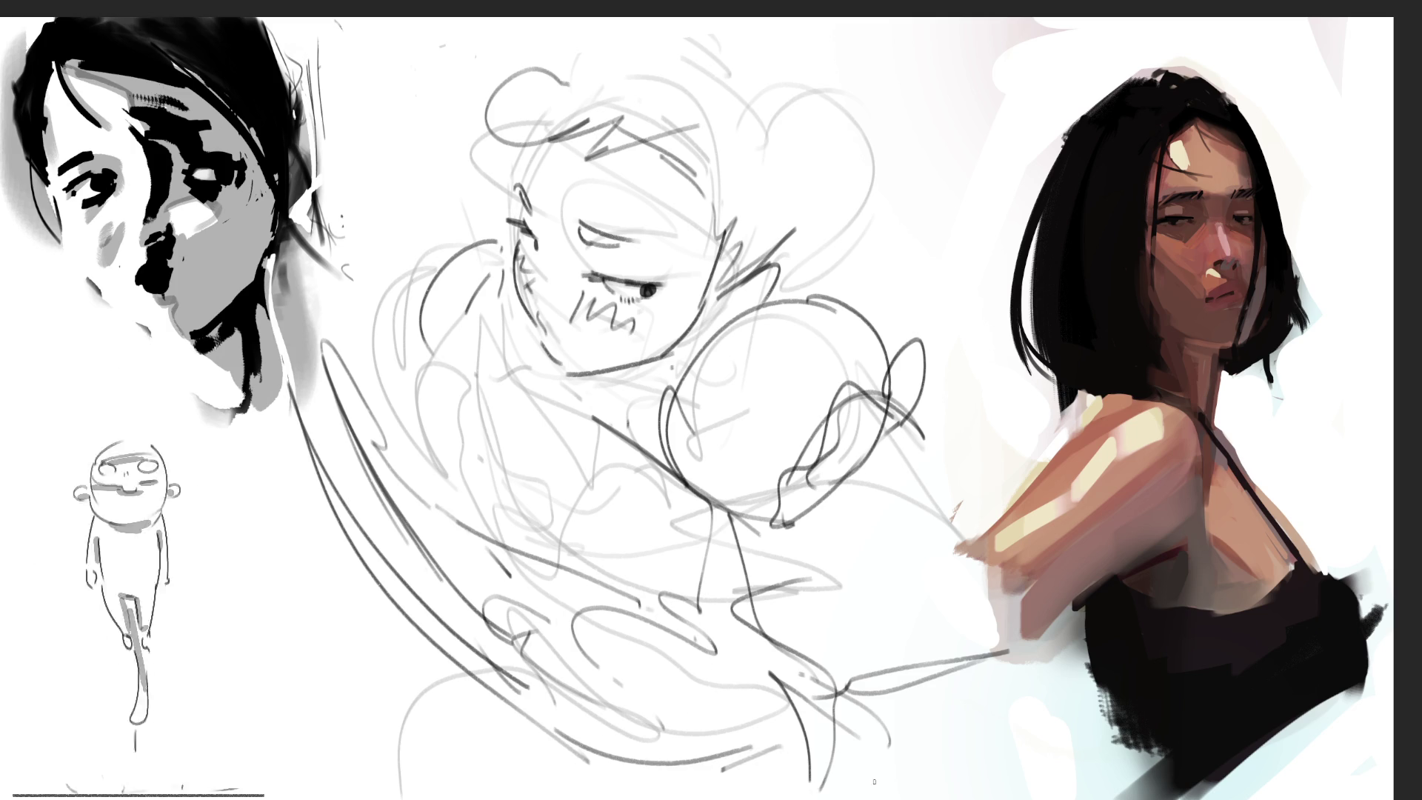
{"action": "left_click_drag", "start_coordinate": [836, 593], "coordinate": [867, 578]}
{"action": "left_click_drag", "start_coordinate": [898, 448], "coordinate": [899, 490]}
{"action": "left_click_drag", "start_coordinate": [954, 530], "coordinate": [963, 500]}
{"action": "left_click_drag", "start_coordinate": [787, 525], "coordinate": [1014, 600]}
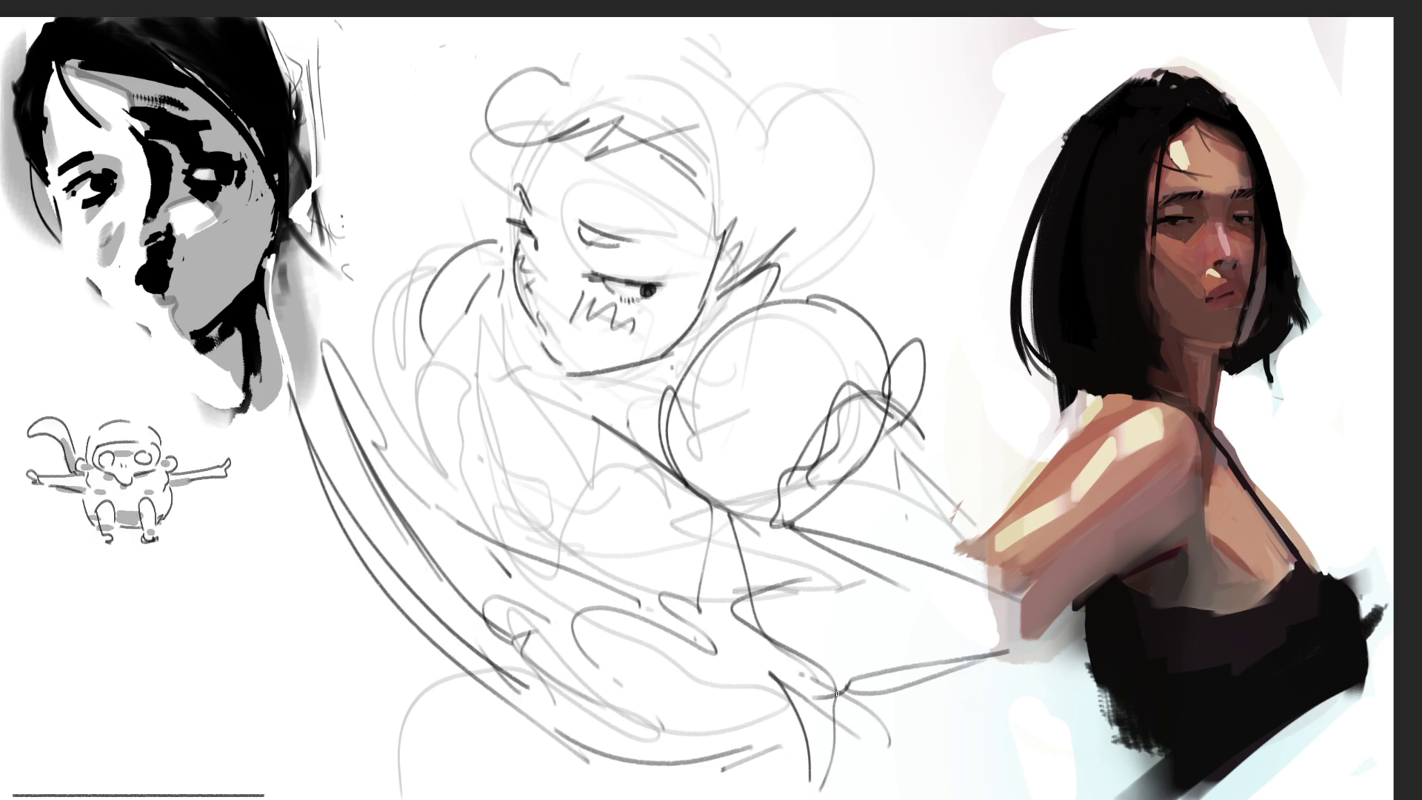
Step: Draw a line across the face, then select the face and move it up and left
{"action": "left_click_drag", "start_coordinate": [494, 158], "coordinate": [714, 362]}
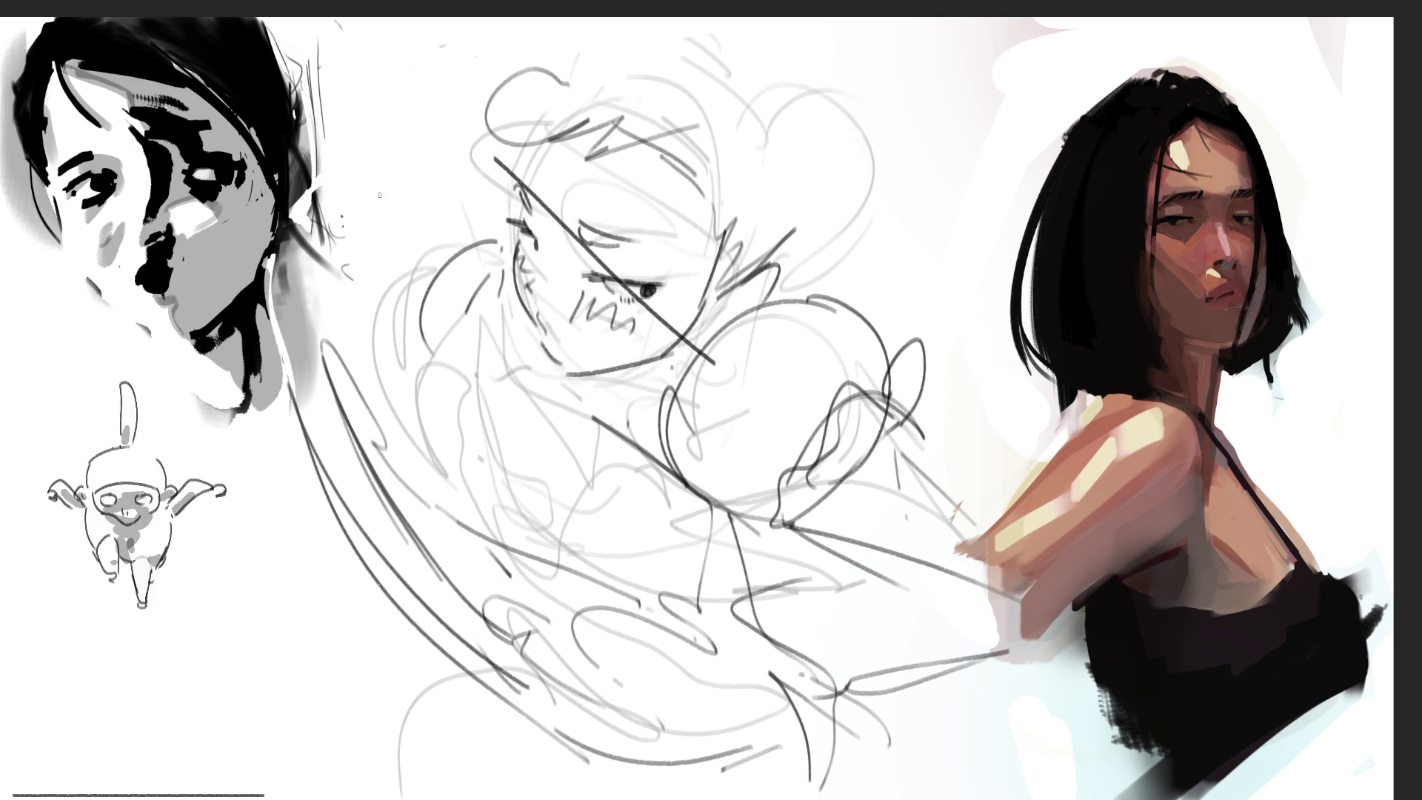
{"action": "mouse_move", "coordinate": [936, 188]}
{"action": "left_mouse_down"}
{"action": "mouse_move", "coordinate": [874, 72]}
{"action": "mouse_move", "coordinate": [480, 260]}
{"action": "mouse_move", "coordinate": [618, 363]}
{"action": "mouse_move", "coordinate": [1070, 191]}
{"action": "left_mouse_up"}
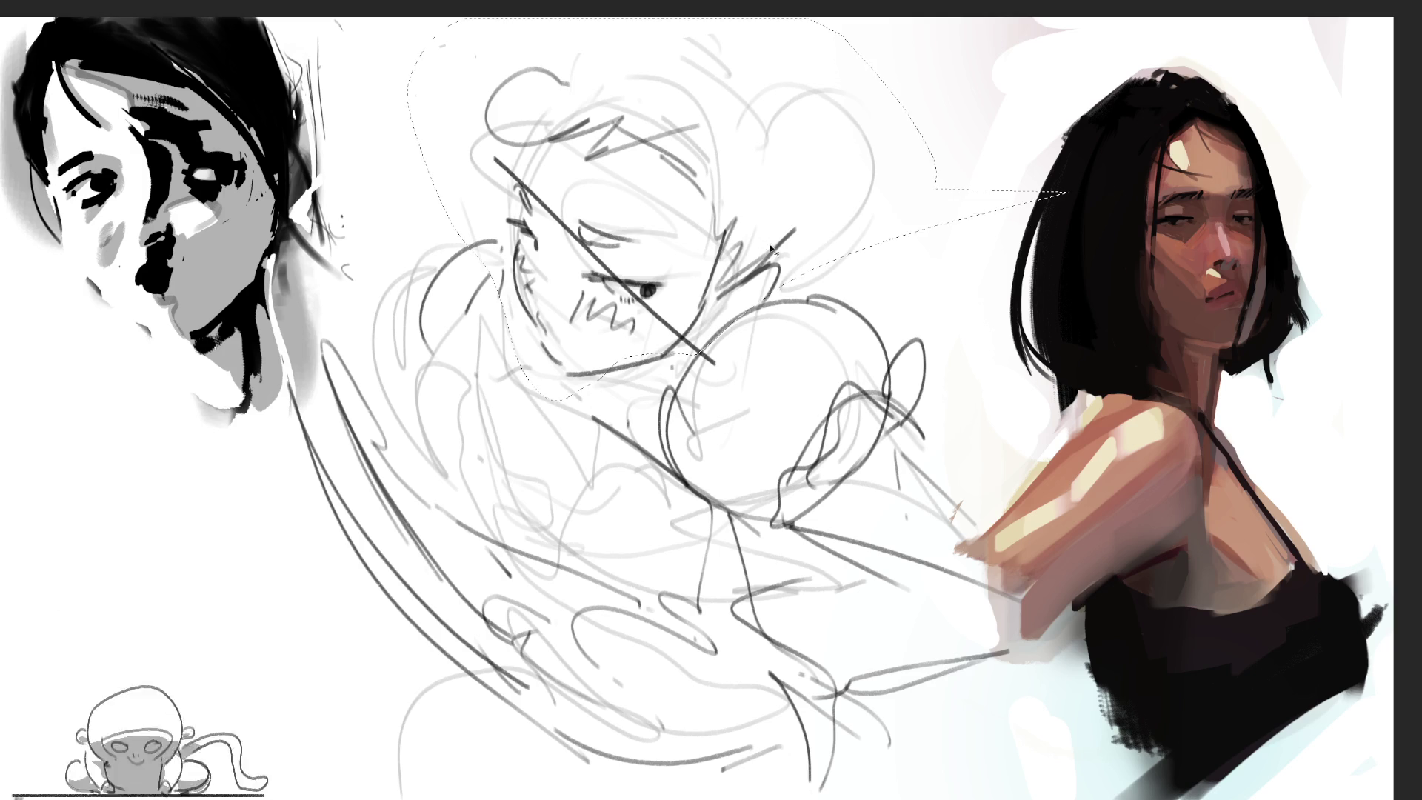
{"action": "key", "text": "ctrl+t"}
{"action": "left_click_drag", "start_coordinate": [765, 238], "coordinate": [736, 172]}
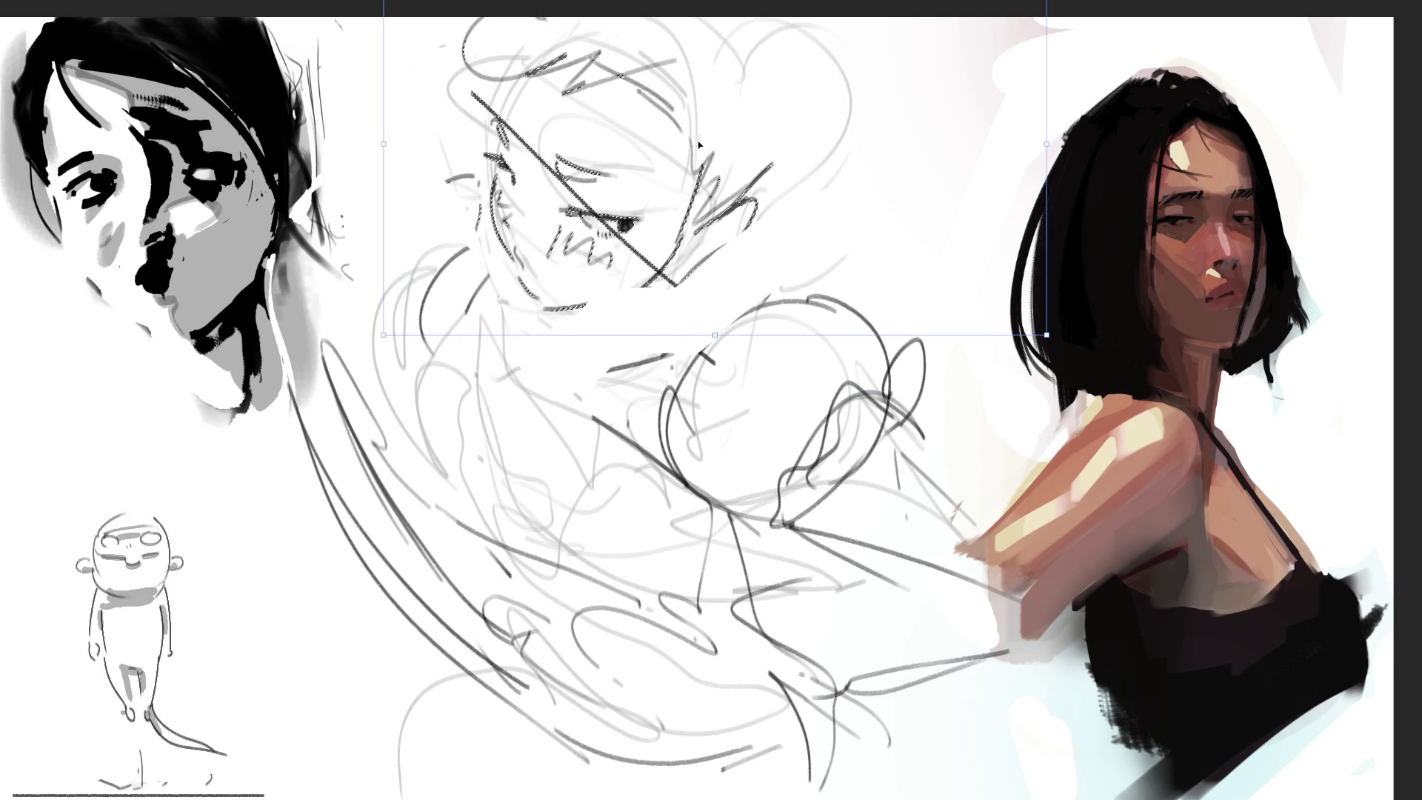
Step: Apply the face move and add curves below and to the right of the face
{"action": "key", "text": "Return"}
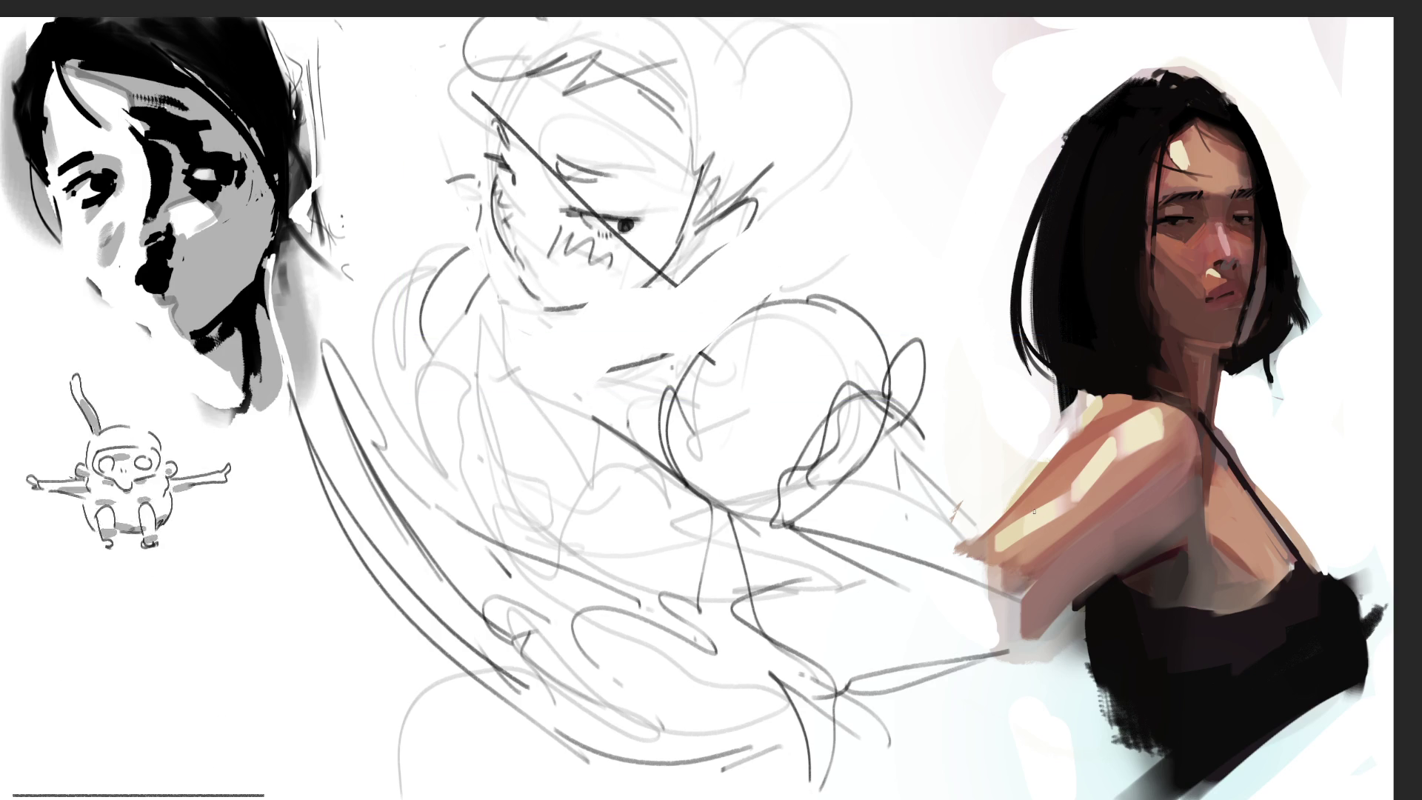
{"action": "mouse_move", "coordinate": [562, 335]}
{"action": "left_mouse_down"}
{"action": "mouse_move", "coordinate": [576, 365]}
{"action": "mouse_move", "coordinate": [667, 330]}
{"action": "left_mouse_up"}
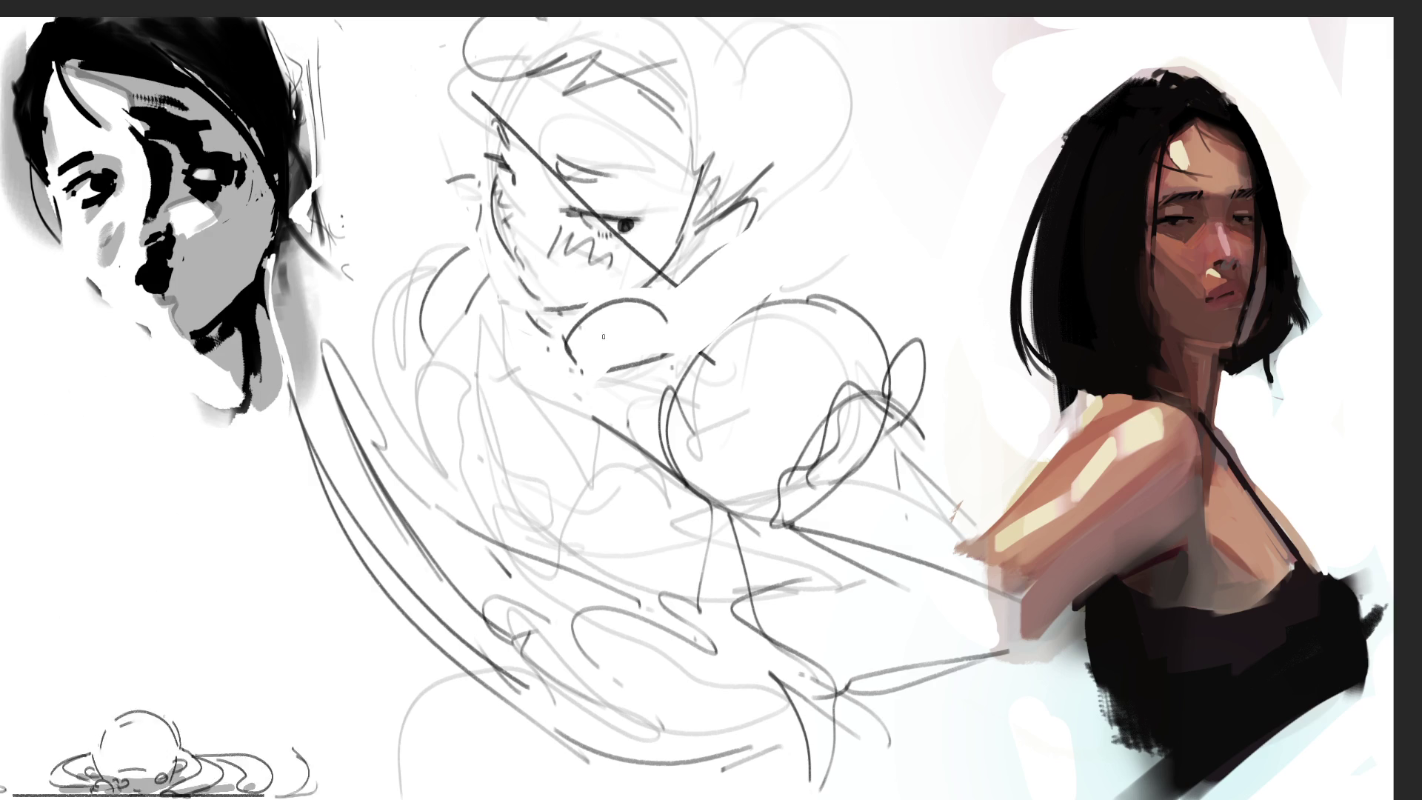
{"action": "left_click_drag", "start_coordinate": [670, 288], "coordinate": [676, 347]}
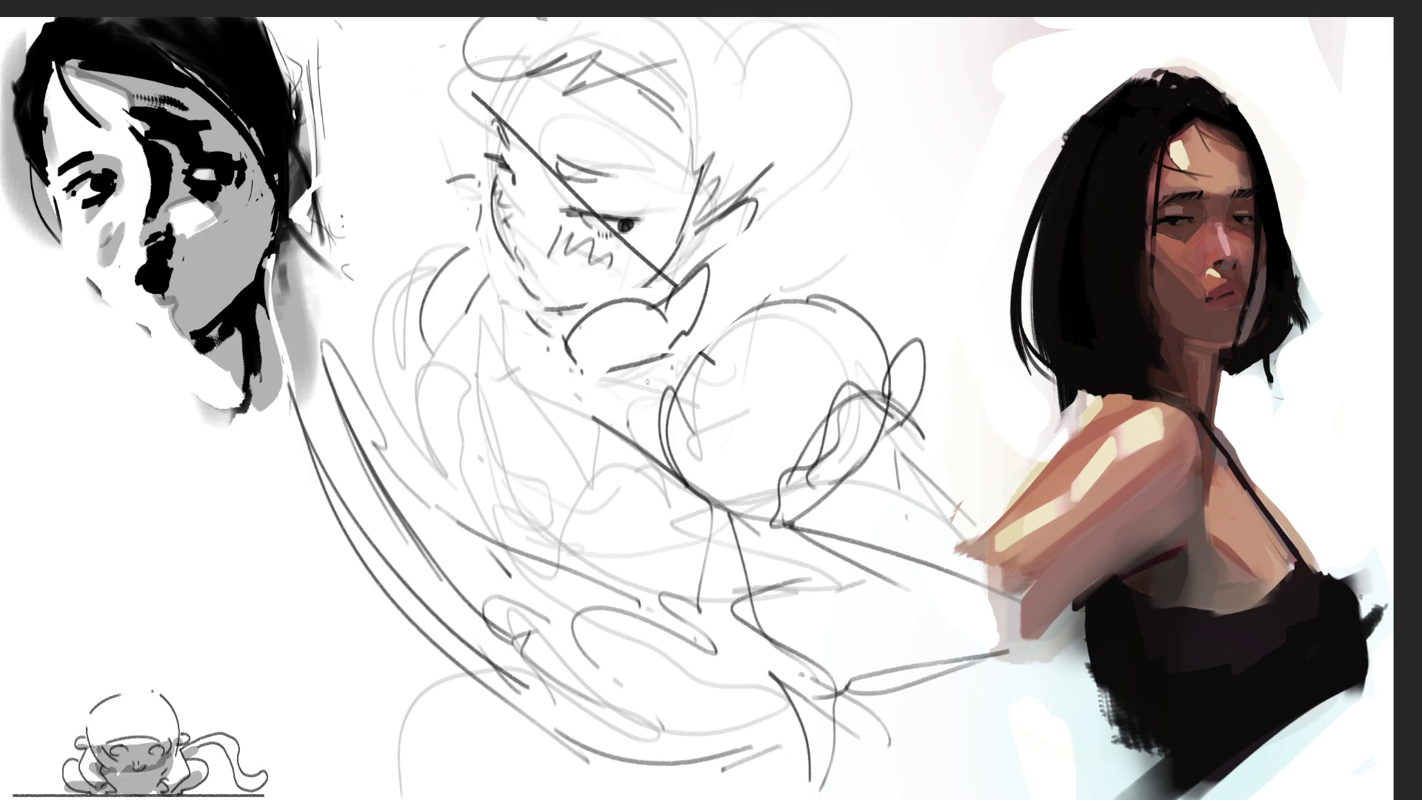
Step: Add a looping stroke below the face and a hooked box at top centre, then fade the sketch to light grey
{"action": "mouse_move", "coordinate": [552, 376]}
{"action": "left_mouse_down"}
{"action": "mouse_move", "coordinate": [495, 444]}
{"action": "mouse_move", "coordinate": [560, 433]}
{"action": "left_mouse_up"}
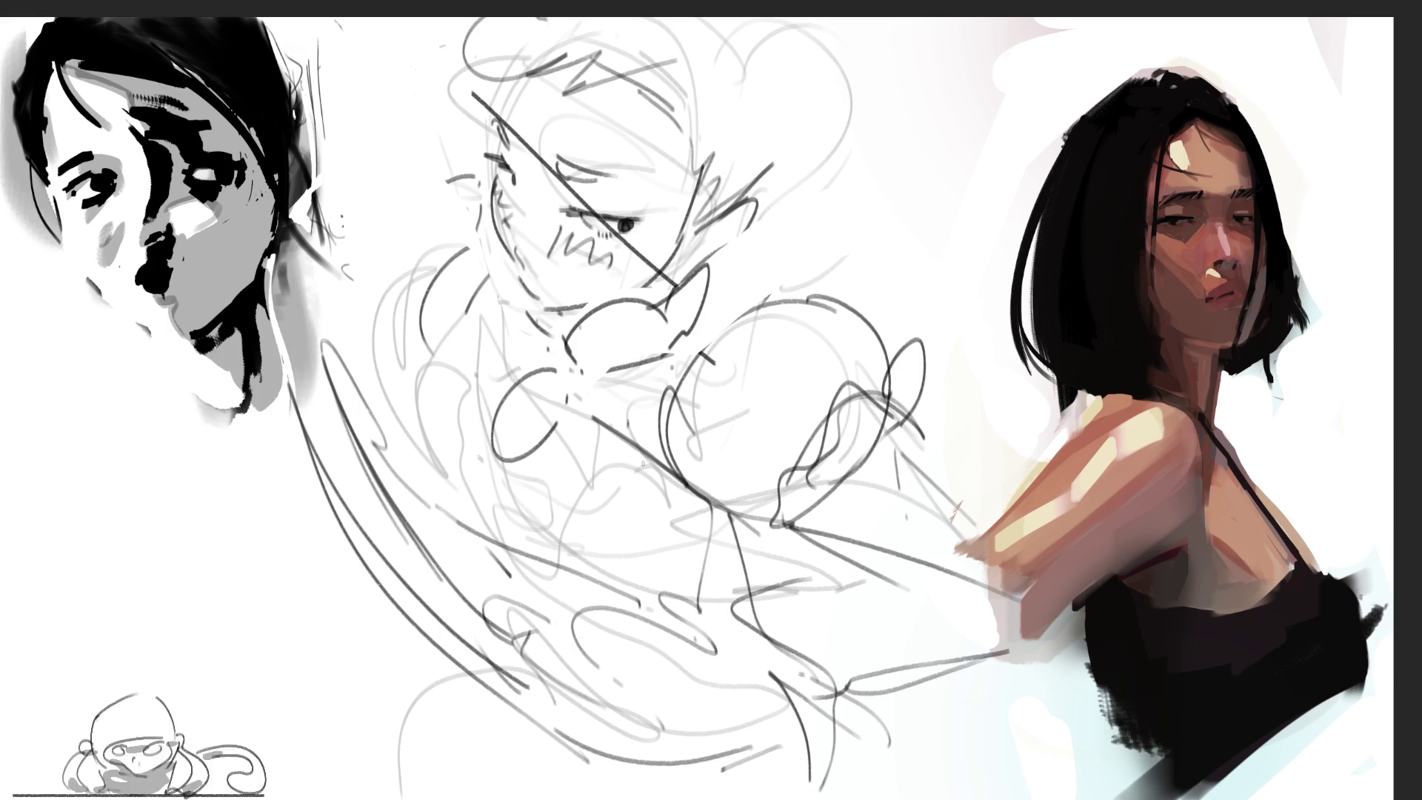
{"action": "mouse_move", "coordinate": [778, 34]}
{"action": "left_mouse_down"}
{"action": "mouse_move", "coordinate": [770, 172]}
{"action": "mouse_move", "coordinate": [881, 169]}
{"action": "mouse_move", "coordinate": [896, 18]}
{"action": "left_mouse_up"}
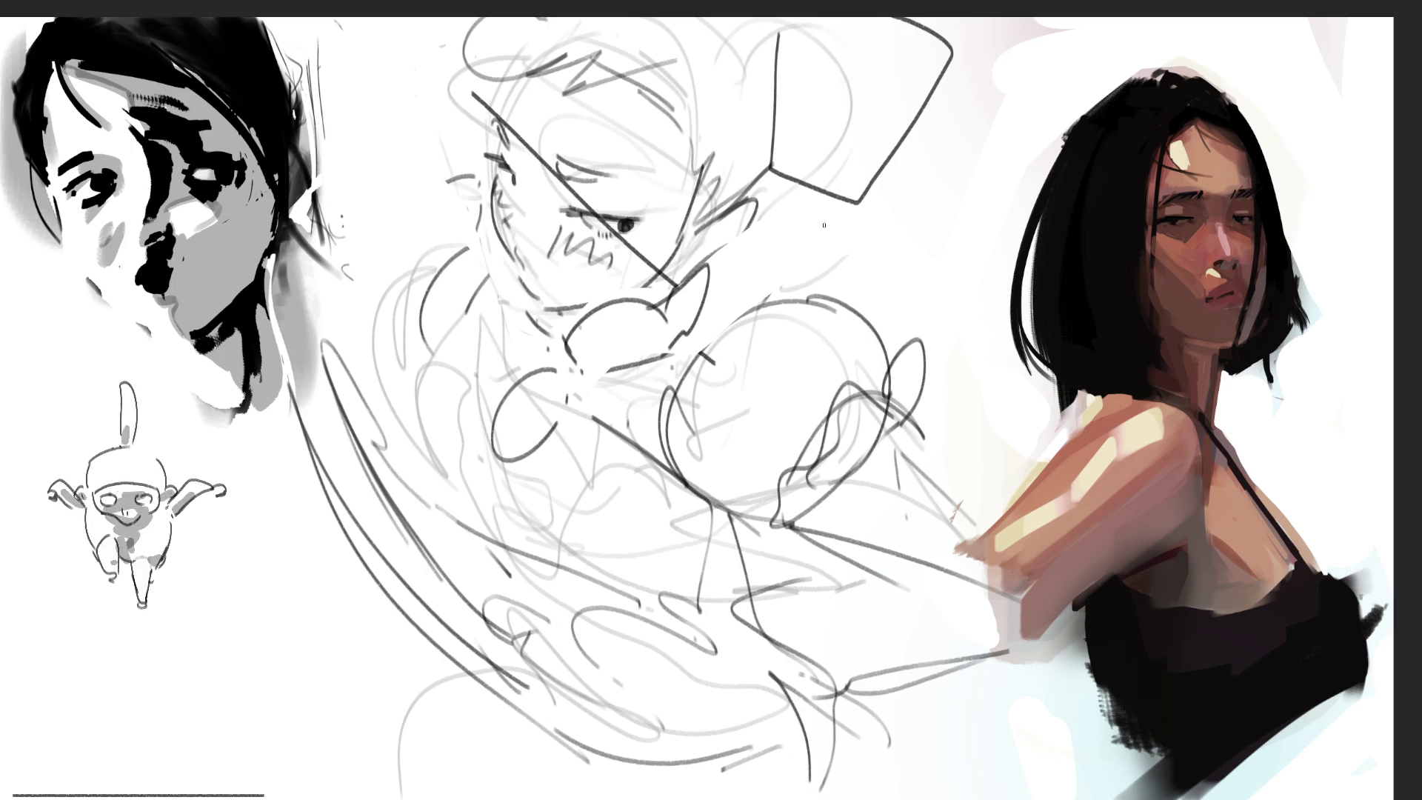
{"action": "mouse_move", "coordinate": [934, 171]}
{"action": "left_mouse_down"}
{"action": "mouse_move", "coordinate": [814, 148]}
{"action": "mouse_move", "coordinate": [667, 385]}
{"action": "mouse_move", "coordinate": [445, 630]}
{"action": "mouse_move", "coordinate": [724, 0]}
{"action": "left_mouse_up"}
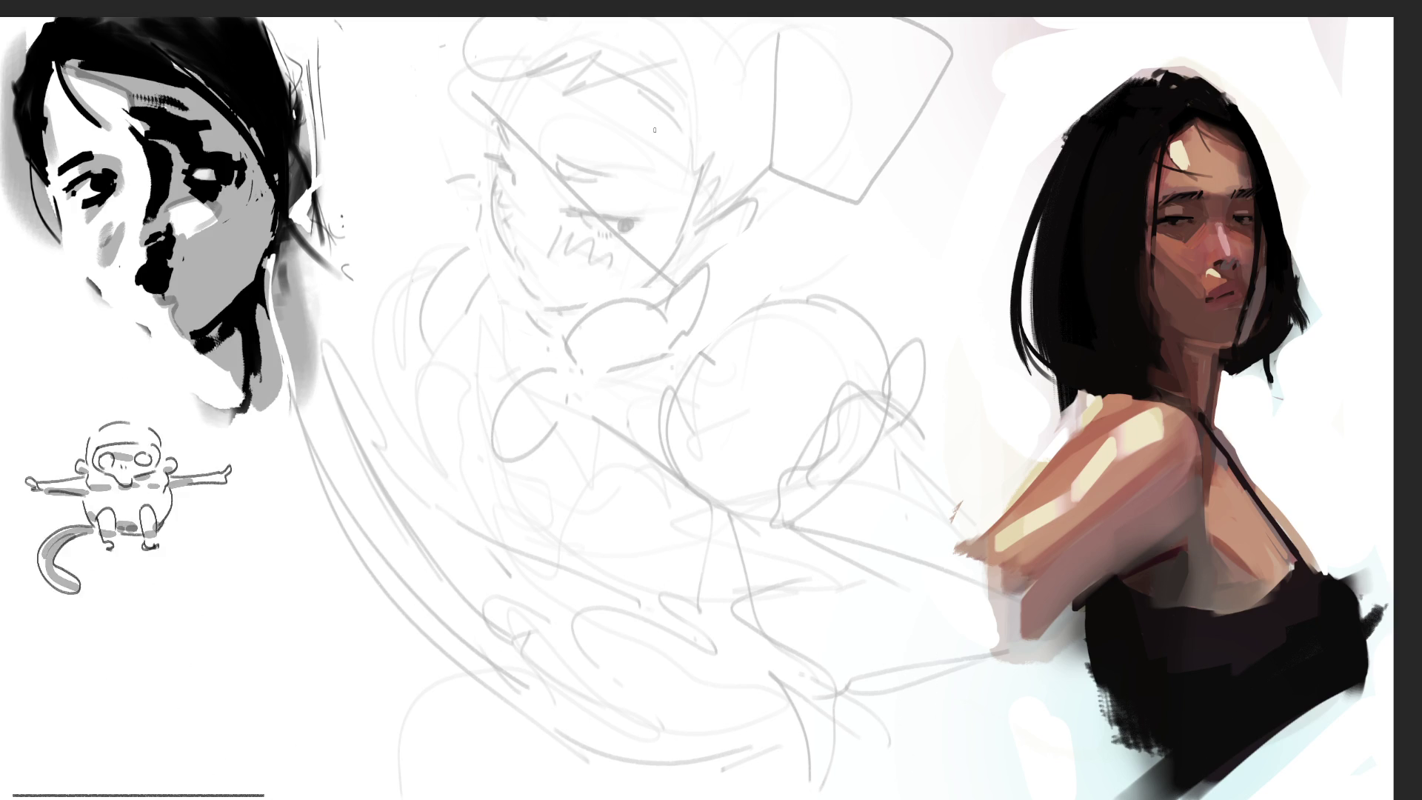
Step: Draw a dark oval head outline with eyes, nose, eyelid and jaw curve
{"action": "mouse_move", "coordinate": [587, 73]}
{"action": "left_mouse_down"}
{"action": "mouse_move", "coordinate": [663, 108]}
{"action": "mouse_move", "coordinate": [578, 78]}
{"action": "mouse_move", "coordinate": [556, 141]}
{"action": "mouse_move", "coordinate": [607, 226]}
{"action": "mouse_move", "coordinate": [664, 252]}
{"action": "mouse_move", "coordinate": [693, 233]}
{"action": "left_mouse_up"}
{"action": "mouse_move", "coordinate": [678, 109]}
{"action": "left_mouse_down"}
{"action": "mouse_move", "coordinate": [695, 215]}
{"action": "mouse_move", "coordinate": [670, 172]}
{"action": "left_mouse_up"}
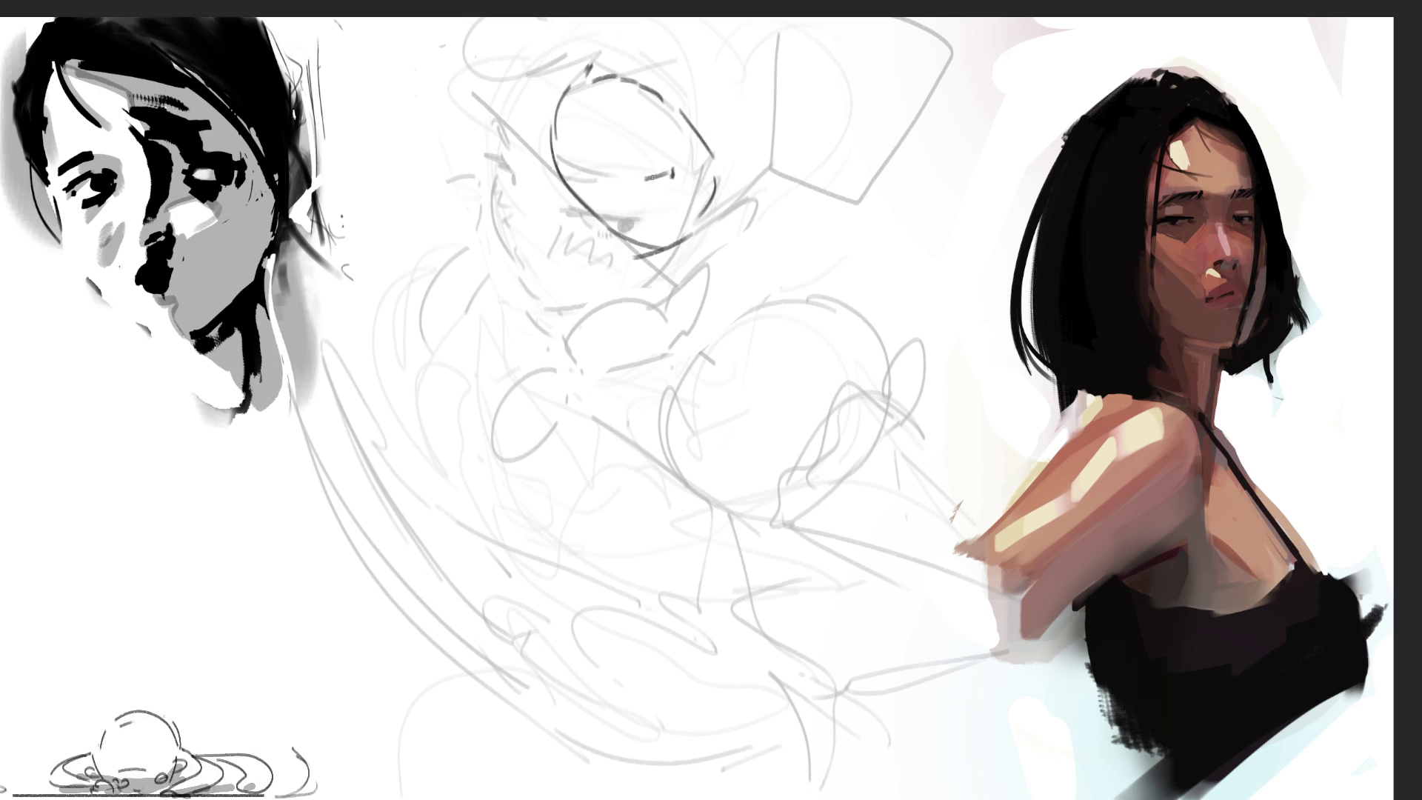
{"action": "mouse_move", "coordinate": [576, 179]}
{"action": "left_mouse_down"}
{"action": "mouse_move", "coordinate": [596, 196]}
{"action": "mouse_move", "coordinate": [577, 175]}
{"action": "mouse_move", "coordinate": [633, 160]}
{"action": "left_mouse_up"}
{"action": "left_click_drag", "start_coordinate": [612, 218], "coordinate": [615, 235]}
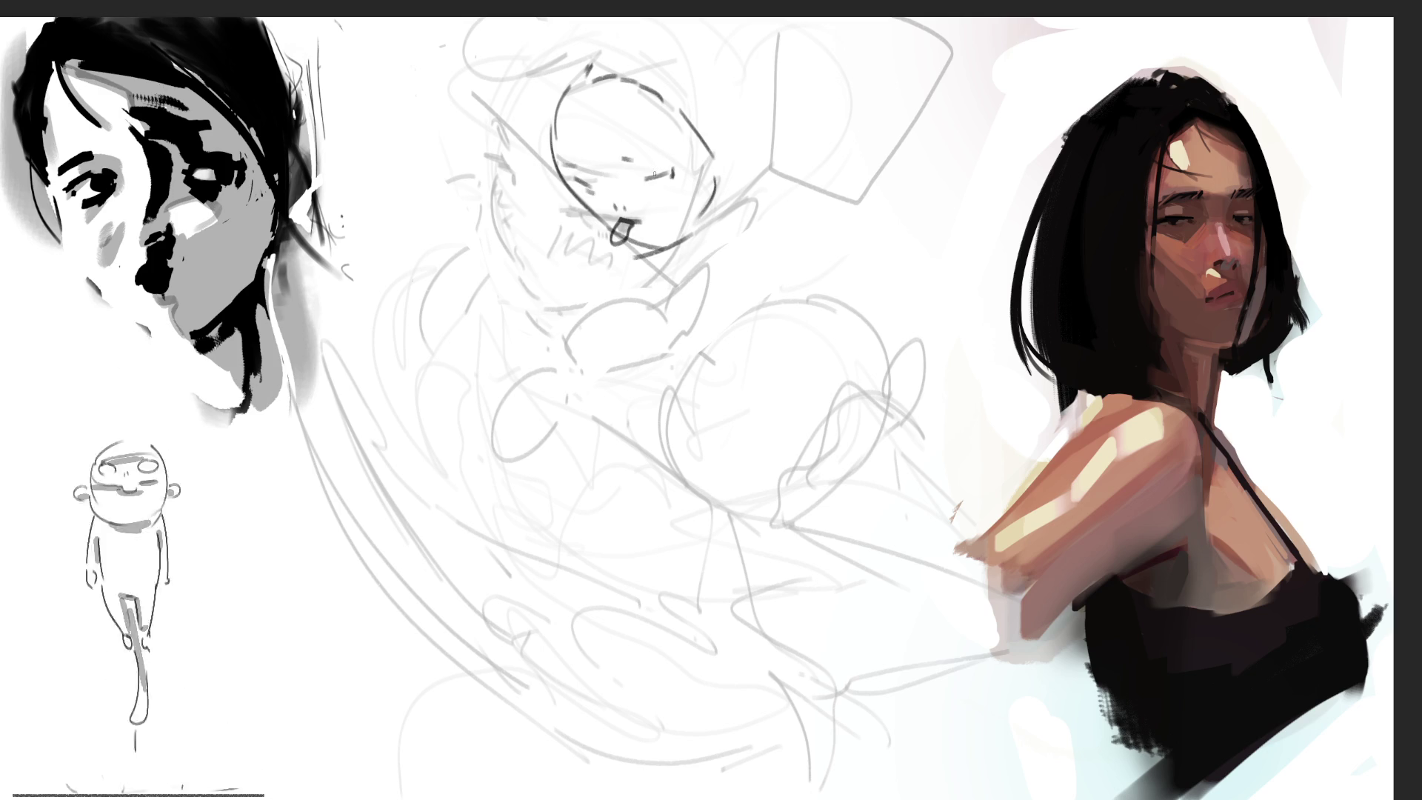
{"action": "mouse_move", "coordinate": [659, 192]}
{"action": "left_mouse_down"}
{"action": "mouse_move", "coordinate": [680, 231]}
{"action": "mouse_move", "coordinate": [689, 224]}
{"action": "left_mouse_up"}
{"action": "mouse_move", "coordinate": [626, 160]}
{"action": "left_mouse_down"}
{"action": "mouse_move", "coordinate": [659, 141]}
{"action": "mouse_move", "coordinate": [726, 160]}
{"action": "mouse_move", "coordinate": [732, 129]}
{"action": "mouse_move", "coordinate": [738, 149]}
{"action": "left_mouse_up"}
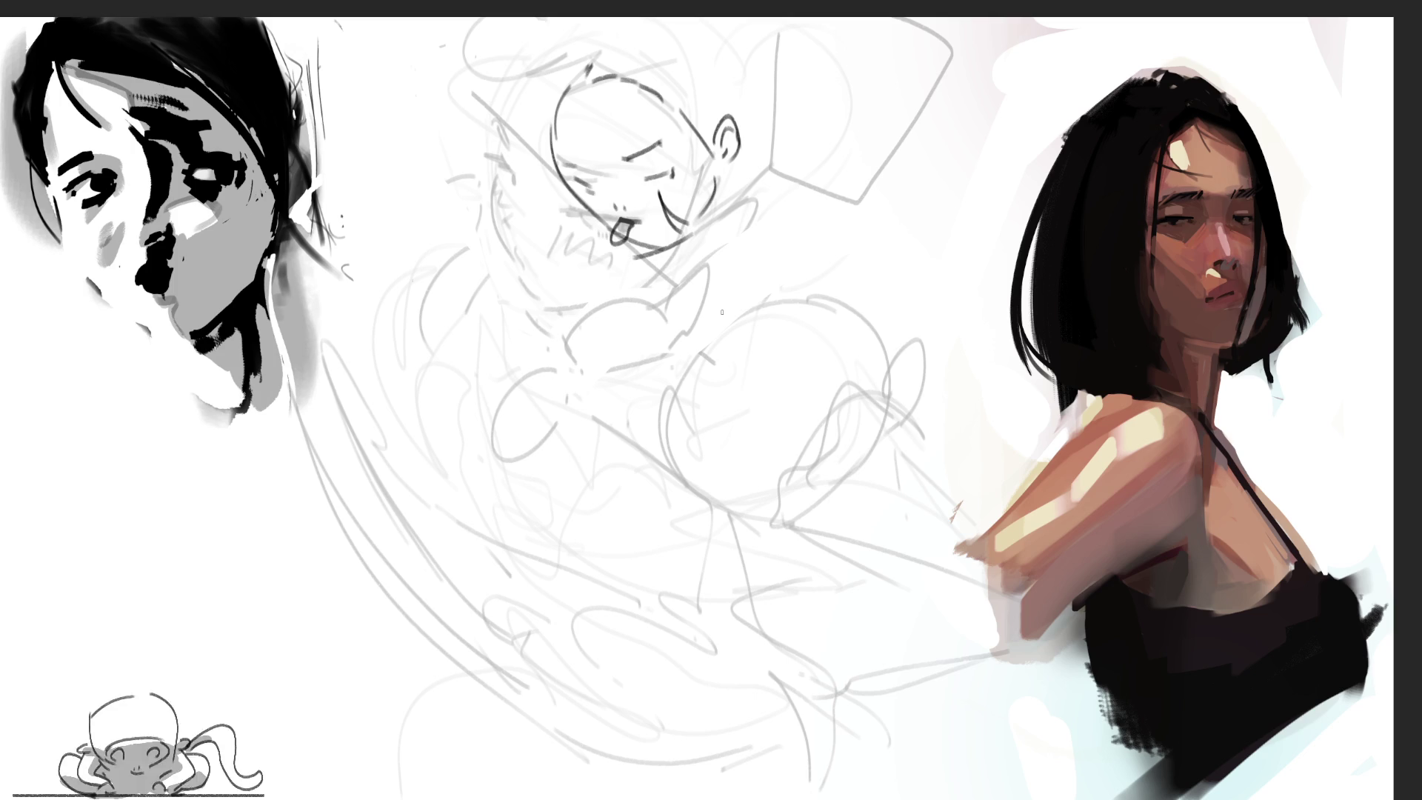
Step: Outline the ear beside the head and add looping hair arcs above
{"action": "left_click_drag", "start_coordinate": [717, 113], "coordinate": [709, 137]}
{"action": "mouse_move", "coordinate": [732, 71]}
{"action": "left_mouse_down"}
{"action": "mouse_move", "coordinate": [722, 96]}
{"action": "mouse_move", "coordinate": [754, 61]}
{"action": "mouse_move", "coordinate": [748, 125]}
{"action": "left_mouse_up"}
{"action": "left_click_drag", "start_coordinate": [755, 23], "coordinate": [739, 44]}
{"action": "mouse_move", "coordinate": [588, 96]}
{"action": "left_mouse_down"}
{"action": "mouse_move", "coordinate": [577, 83]}
{"action": "mouse_move", "coordinate": [549, 115]}
{"action": "mouse_move", "coordinate": [565, 17]}
{"action": "mouse_move", "coordinate": [699, 39]}
{"action": "left_mouse_up"}
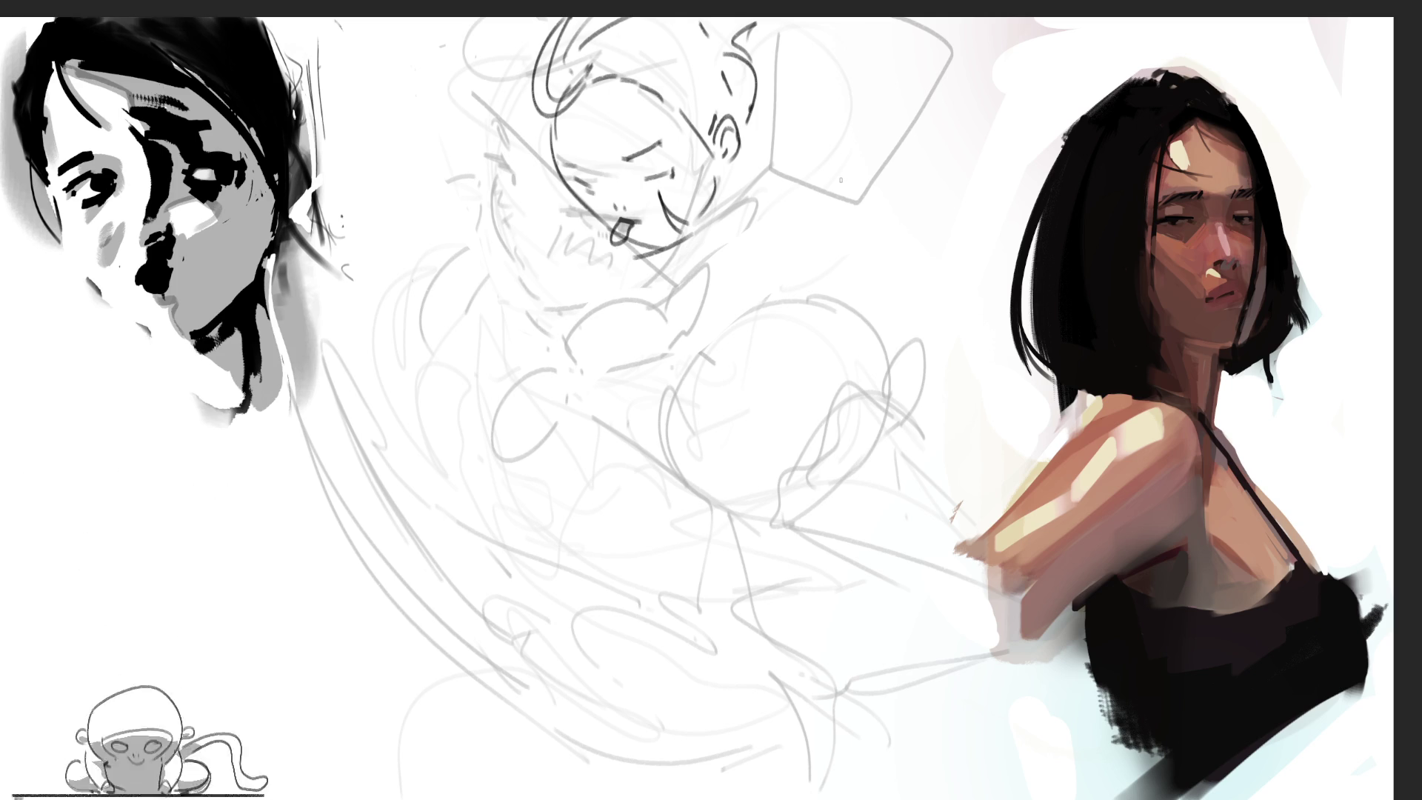
Step: Draw a bow with folds and ribbon tails beside the ear, plus a large loop
{"action": "mouse_move", "coordinate": [761, 113]}
{"action": "left_mouse_down"}
{"action": "mouse_move", "coordinate": [746, 143]}
{"action": "mouse_move", "coordinate": [768, 135]}
{"action": "left_mouse_up"}
{"action": "mouse_move", "coordinate": [775, 105]}
{"action": "left_mouse_down"}
{"action": "mouse_move", "coordinate": [751, 176]}
{"action": "mouse_move", "coordinate": [767, 206]}
{"action": "left_mouse_up"}
{"action": "left_click_drag", "start_coordinate": [777, 165], "coordinate": [801, 215]}
{"action": "left_click_drag", "start_coordinate": [795, 192], "coordinate": [802, 207]}
{"action": "mouse_move", "coordinate": [715, 201]}
{"action": "left_mouse_down"}
{"action": "mouse_move", "coordinate": [756, 184]}
{"action": "mouse_move", "coordinate": [732, 195]}
{"action": "left_mouse_up"}
{"action": "mouse_move", "coordinate": [726, 194]}
{"action": "left_mouse_down"}
{"action": "mouse_move", "coordinate": [734, 208]}
{"action": "mouse_move", "coordinate": [747, 148]}
{"action": "left_mouse_up"}
{"action": "mouse_move", "coordinate": [733, 165]}
{"action": "left_mouse_down"}
{"action": "mouse_move", "coordinate": [756, 140]}
{"action": "mouse_move", "coordinate": [750, 197]}
{"action": "left_mouse_up"}
{"action": "mouse_move", "coordinate": [752, 132]}
{"action": "left_mouse_down"}
{"action": "mouse_move", "coordinate": [748, 166]}
{"action": "mouse_move", "coordinate": [826, 191]}
{"action": "left_mouse_up"}
{"action": "mouse_move", "coordinate": [836, 215]}
{"action": "left_mouse_down"}
{"action": "mouse_move", "coordinate": [907, 189]}
{"action": "mouse_move", "coordinate": [807, 104]}
{"action": "mouse_move", "coordinate": [831, 86]}
{"action": "left_mouse_up"}
{"action": "left_click_drag", "start_coordinate": [897, 37], "coordinate": [891, 148]}
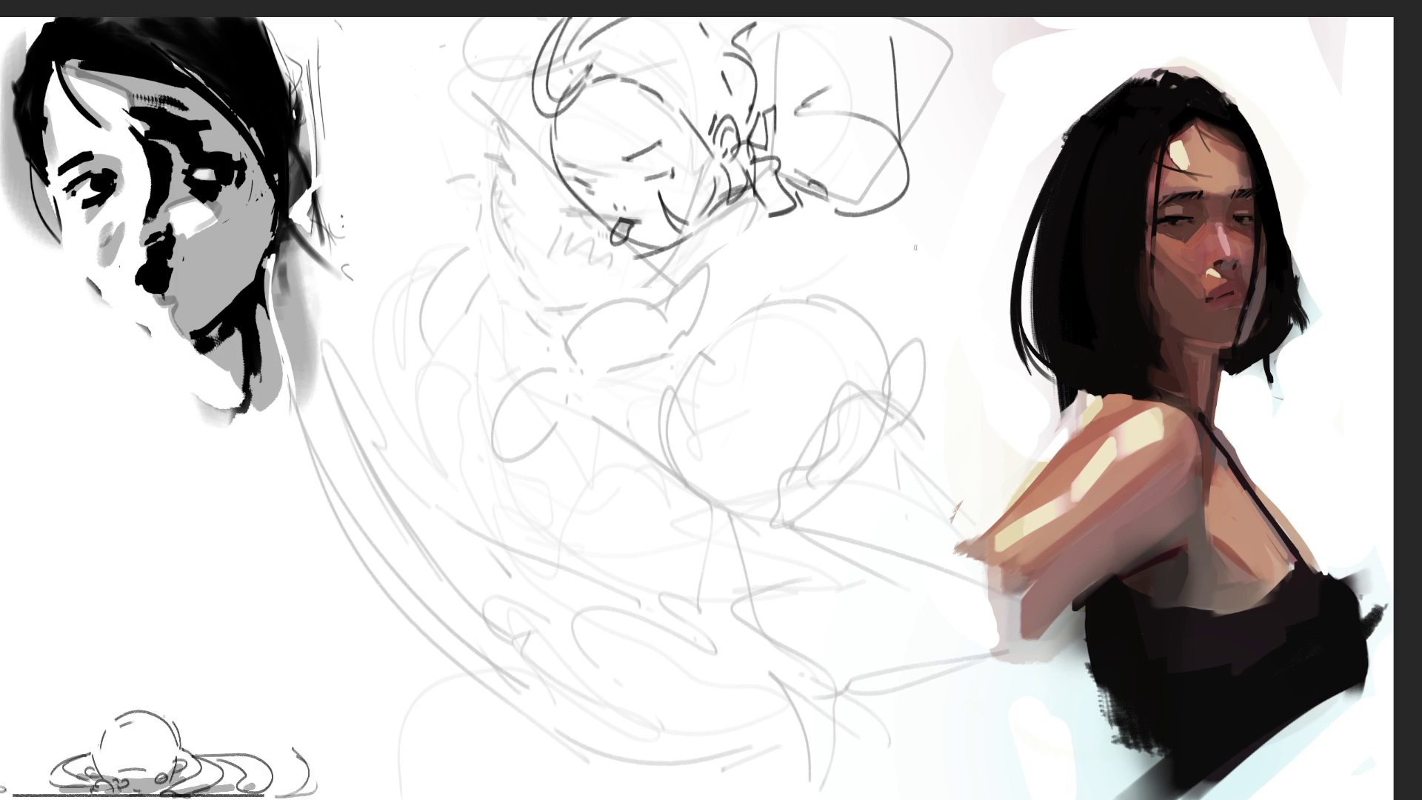
{"action": "left_click_drag", "start_coordinate": [815, 42], "coordinate": [818, 81]}
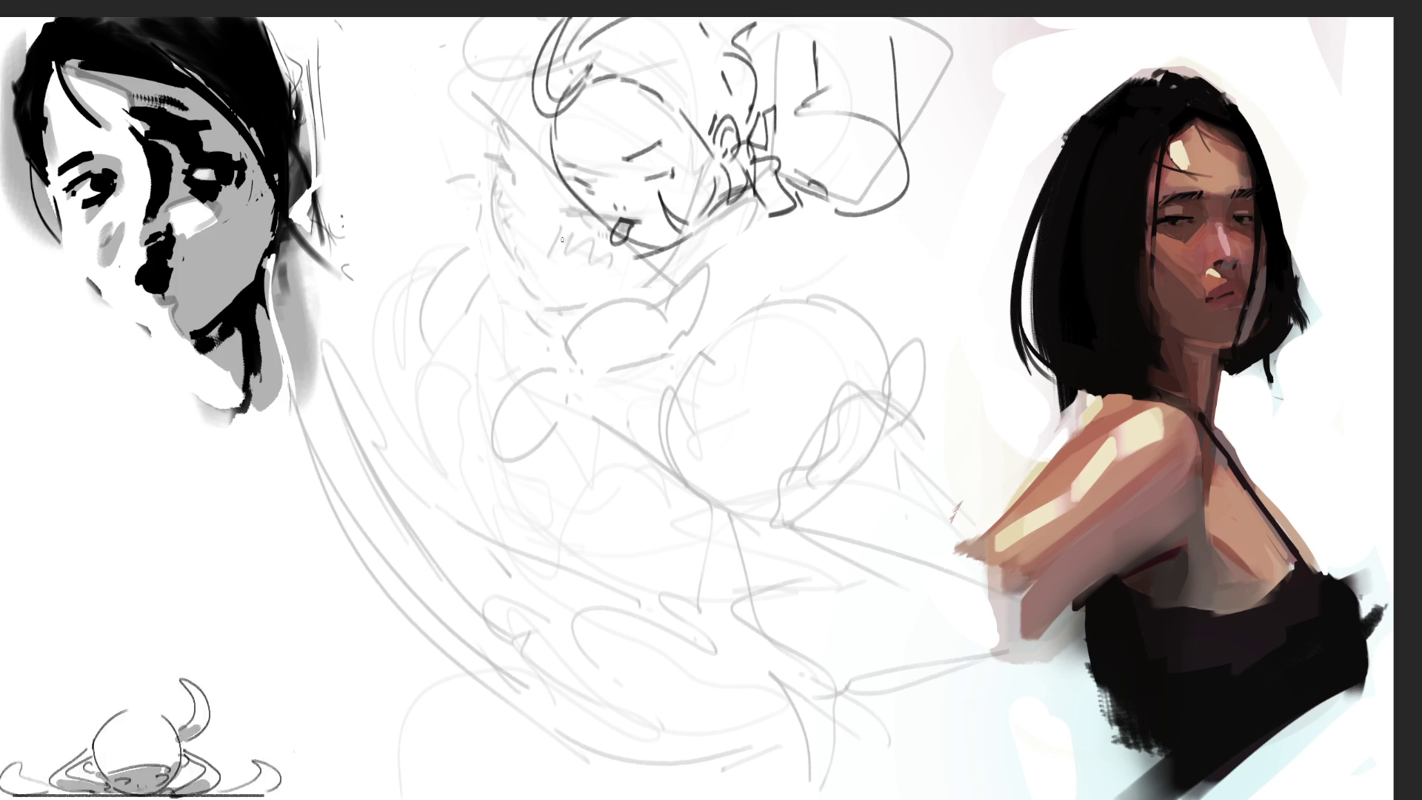
Step: Sketch the shoulder arcs, side line, back curve and lower body lines
{"action": "mouse_move", "coordinate": [485, 224]}
{"action": "left_mouse_down"}
{"action": "mouse_move", "coordinate": [435, 296]}
{"action": "mouse_move", "coordinate": [530, 282]}
{"action": "left_mouse_up"}
{"action": "mouse_move", "coordinate": [433, 298]}
{"action": "left_mouse_down"}
{"action": "mouse_move", "coordinate": [514, 220]}
{"action": "mouse_move", "coordinate": [552, 252]}
{"action": "mouse_move", "coordinate": [489, 305]}
{"action": "mouse_move", "coordinate": [569, 262]}
{"action": "mouse_move", "coordinate": [629, 286]}
{"action": "mouse_move", "coordinate": [508, 272]}
{"action": "mouse_move", "coordinate": [538, 307]}
{"action": "mouse_move", "coordinate": [534, 371]}
{"action": "mouse_move", "coordinate": [559, 382]}
{"action": "mouse_move", "coordinate": [529, 552]}
{"action": "left_mouse_up"}
{"action": "mouse_move", "coordinate": [512, 409]}
{"action": "left_mouse_down"}
{"action": "mouse_move", "coordinate": [532, 519]}
{"action": "mouse_move", "coordinate": [526, 619]}
{"action": "left_mouse_up"}
{"action": "mouse_move", "coordinate": [448, 325]}
{"action": "left_mouse_down"}
{"action": "mouse_move", "coordinate": [423, 374]}
{"action": "mouse_move", "coordinate": [426, 433]}
{"action": "mouse_move", "coordinate": [485, 600]}
{"action": "left_mouse_up"}
{"action": "left_click_drag", "start_coordinate": [523, 444], "coordinate": [497, 669]}
{"action": "left_click_drag", "start_coordinate": [468, 589], "coordinate": [461, 707]}
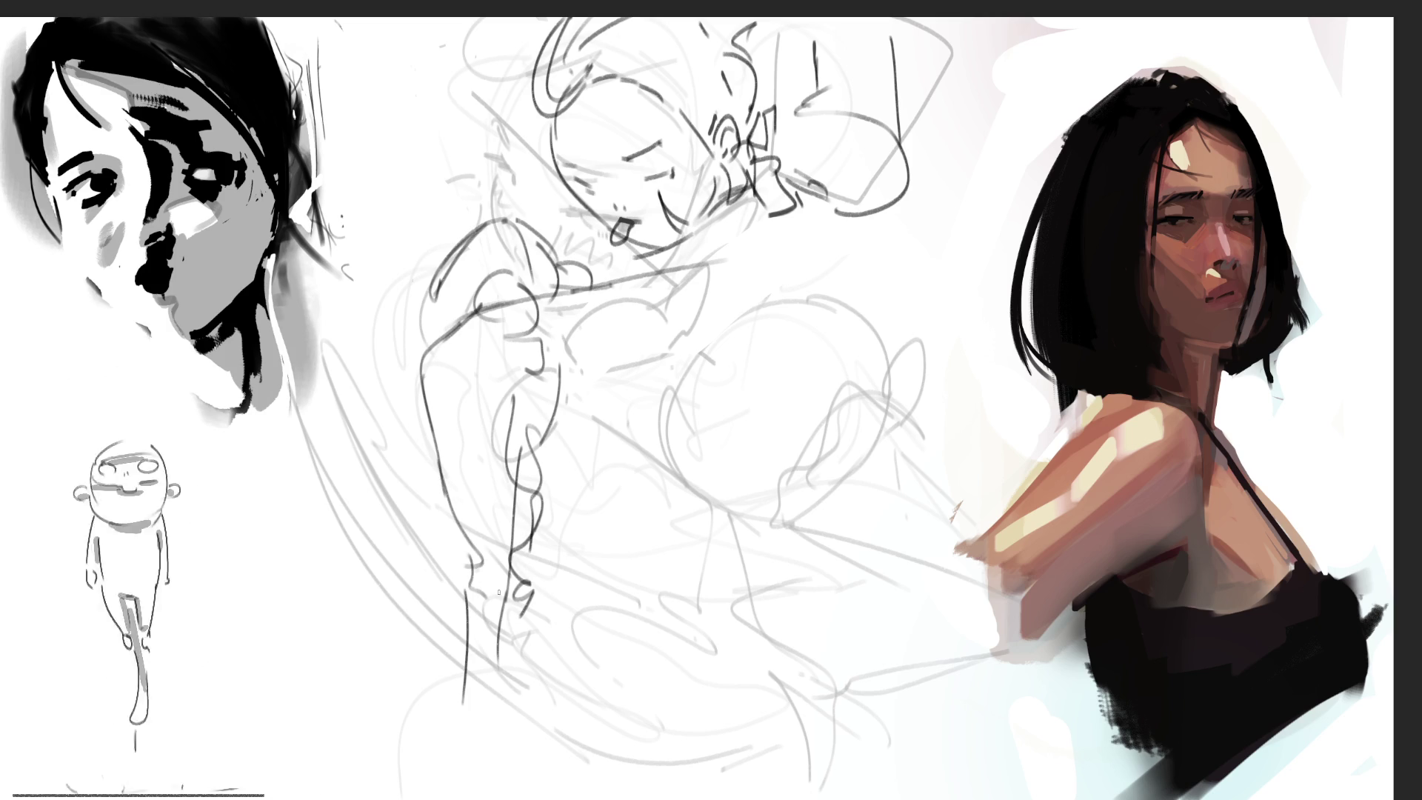
Step: Add chest and torso contours with long arcs sweeping toward the right
{"action": "left_click_drag", "start_coordinate": [518, 433], "coordinate": [556, 394]}
{"action": "mouse_move", "coordinate": [569, 303]}
{"action": "left_mouse_down"}
{"action": "mouse_move", "coordinate": [756, 300]}
{"action": "mouse_move", "coordinate": [760, 315]}
{"action": "left_mouse_up"}
{"action": "left_click_drag", "start_coordinate": [659, 282], "coordinate": [741, 296]}
{"action": "left_click_drag", "start_coordinate": [778, 296], "coordinate": [686, 357]}
{"action": "left_click_drag", "start_coordinate": [622, 377], "coordinate": [602, 390]}
{"action": "mouse_move", "coordinate": [711, 333]}
{"action": "left_mouse_down"}
{"action": "mouse_move", "coordinate": [638, 388]}
{"action": "mouse_move", "coordinate": [581, 485]}
{"action": "mouse_move", "coordinate": [622, 478]}
{"action": "mouse_move", "coordinate": [755, 351]}
{"action": "mouse_move", "coordinate": [641, 448]}
{"action": "mouse_move", "coordinate": [966, 343]}
{"action": "left_mouse_up"}
{"action": "mouse_move", "coordinate": [803, 297]}
{"action": "left_mouse_down"}
{"action": "mouse_move", "coordinate": [750, 317]}
{"action": "mouse_move", "coordinate": [734, 370]}
{"action": "left_mouse_up"}
{"action": "mouse_move", "coordinate": [615, 473]}
{"action": "left_mouse_down"}
{"action": "mouse_move", "coordinate": [785, 379]}
{"action": "mouse_move", "coordinate": [982, 347]}
{"action": "left_mouse_up"}
{"action": "left_click_drag", "start_coordinate": [786, 343], "coordinate": [1001, 319]}
Step: Add hip, hand and leg lines, then fade the whole central drawing to pale grey
{"action": "left_click_drag", "start_coordinate": [629, 456], "coordinate": [711, 574]}
{"action": "mouse_move", "coordinate": [709, 572]}
{"action": "left_mouse_down"}
{"action": "mouse_move", "coordinate": [686, 474]}
{"action": "mouse_move", "coordinate": [770, 404]}
{"action": "left_mouse_up"}
{"action": "left_click_drag", "start_coordinate": [755, 463], "coordinate": [760, 496]}
{"action": "left_click_drag", "start_coordinate": [749, 547], "coordinate": [773, 539]}
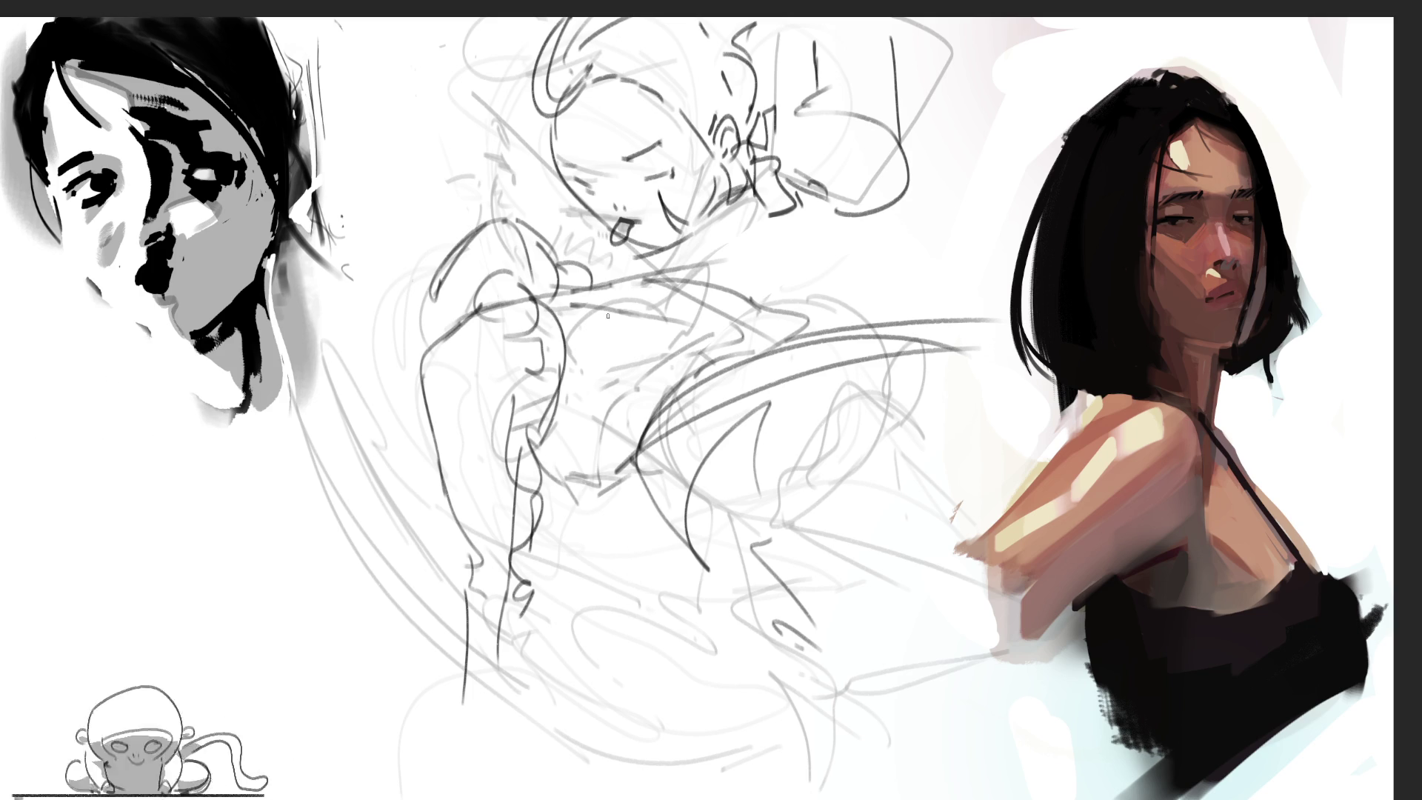
{"action": "left_click_drag", "start_coordinate": [542, 292], "coordinate": [712, 280]}
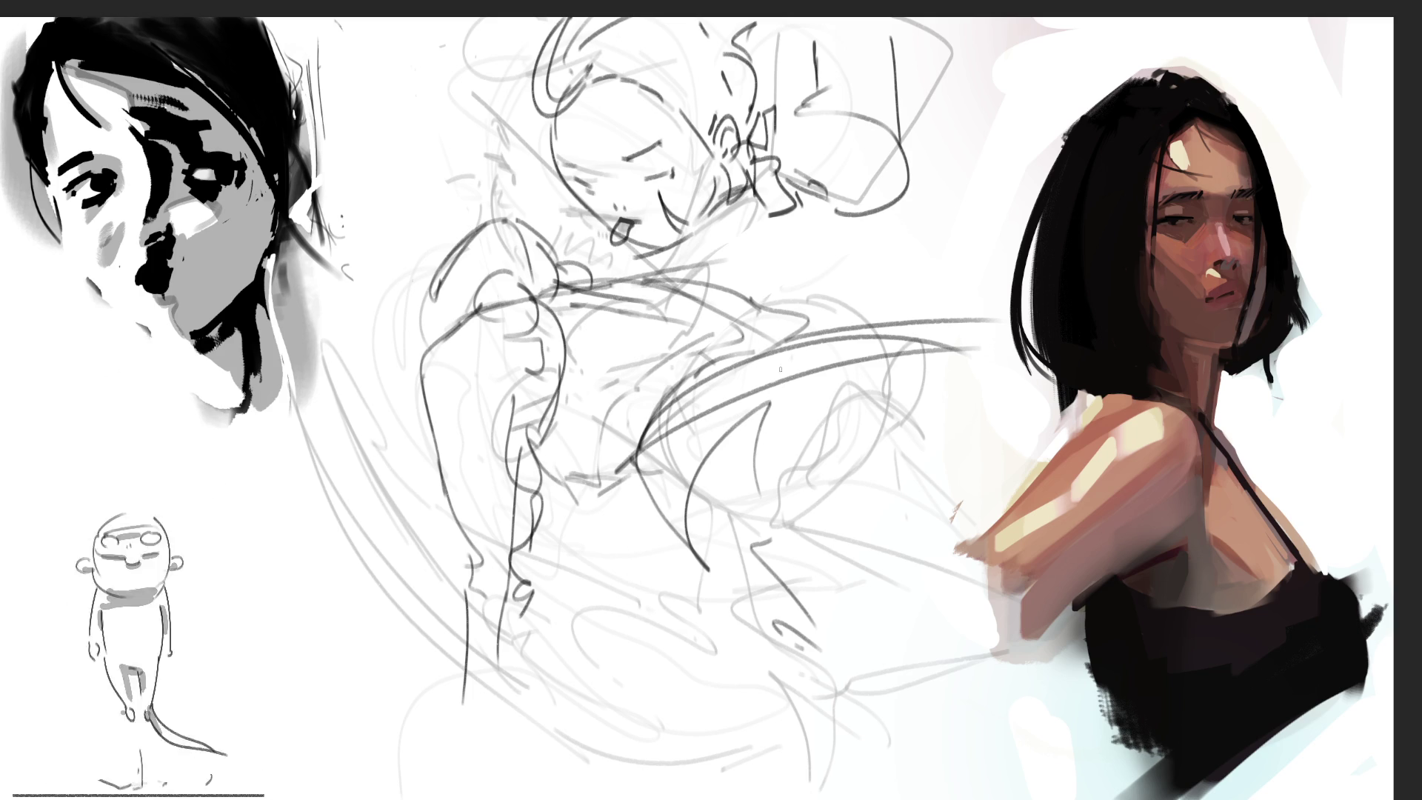
{"action": "mouse_move", "coordinate": [461, 561]}
{"action": "left_mouse_down"}
{"action": "mouse_move", "coordinate": [455, 607]}
{"action": "mouse_move", "coordinate": [485, 626]}
{"action": "mouse_move", "coordinate": [452, 628]}
{"action": "mouse_move", "coordinate": [464, 777]}
{"action": "left_mouse_up"}
{"action": "mouse_move", "coordinate": [489, 622]}
{"action": "left_mouse_down"}
{"action": "mouse_move", "coordinate": [467, 798]}
{"action": "mouse_move", "coordinate": [500, 799]}
{"action": "left_mouse_up"}
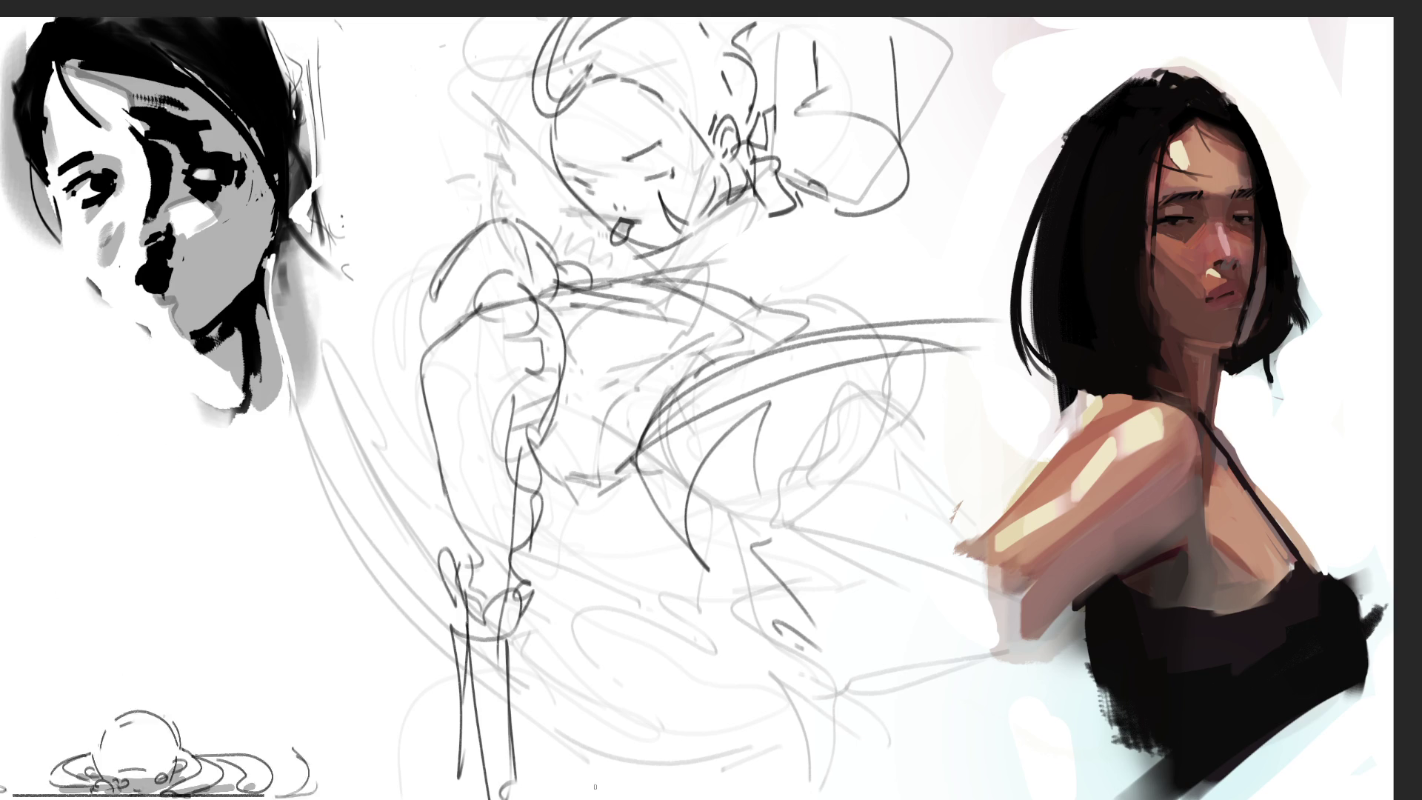
{"action": "left_click_drag", "start_coordinate": [425, 295], "coordinate": [357, 356]}
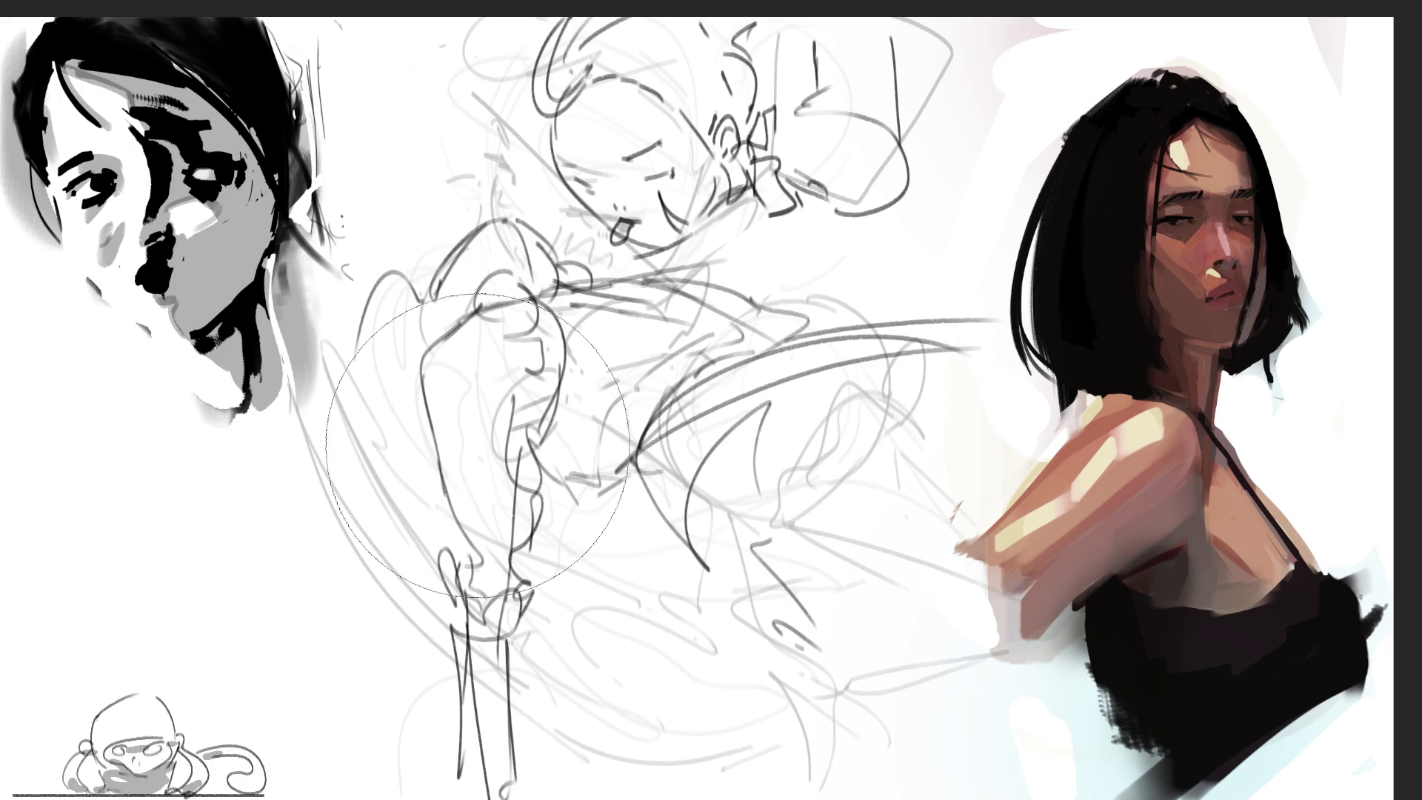
{"action": "mouse_move", "coordinate": [667, 133]}
{"action": "left_mouse_down"}
{"action": "mouse_move", "coordinate": [563, 533]}
{"action": "mouse_move", "coordinate": [733, 600]}
{"action": "mouse_move", "coordinate": [496, 350]}
{"action": "mouse_move", "coordinate": [621, 799]}
{"action": "left_mouse_up"}
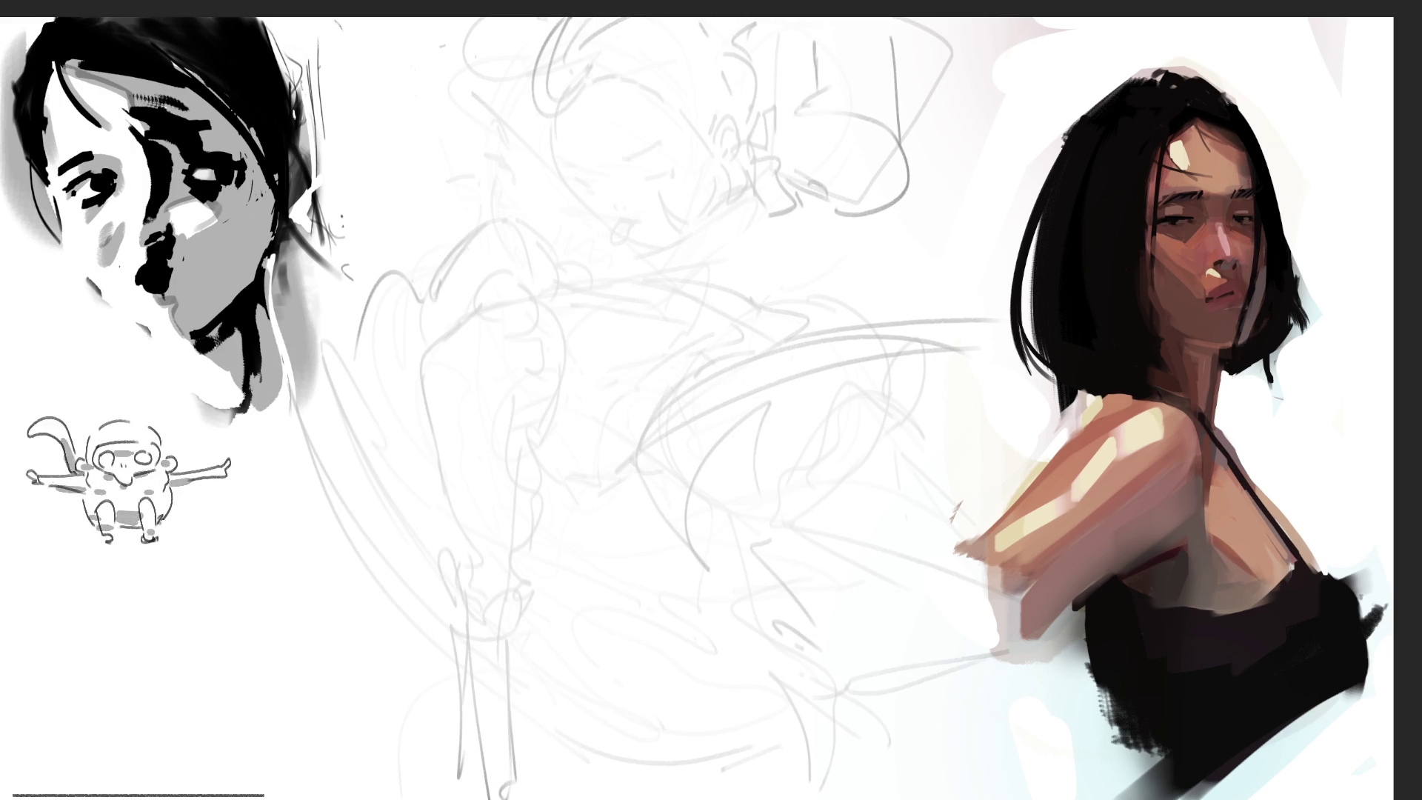
Step: Draw a box-shaped head outline with a face mark and an ear on the left
{"action": "left_click_drag", "start_coordinate": [564, 231], "coordinate": [566, 300]}
{"action": "mouse_move", "coordinate": [574, 237]}
{"action": "left_mouse_down"}
{"action": "mouse_move", "coordinate": [648, 202]}
{"action": "mouse_move", "coordinate": [675, 317]}
{"action": "left_mouse_up"}
{"action": "left_click_drag", "start_coordinate": [582, 344], "coordinate": [602, 363]}
{"action": "left_click_drag", "start_coordinate": [680, 336], "coordinate": [674, 343]}
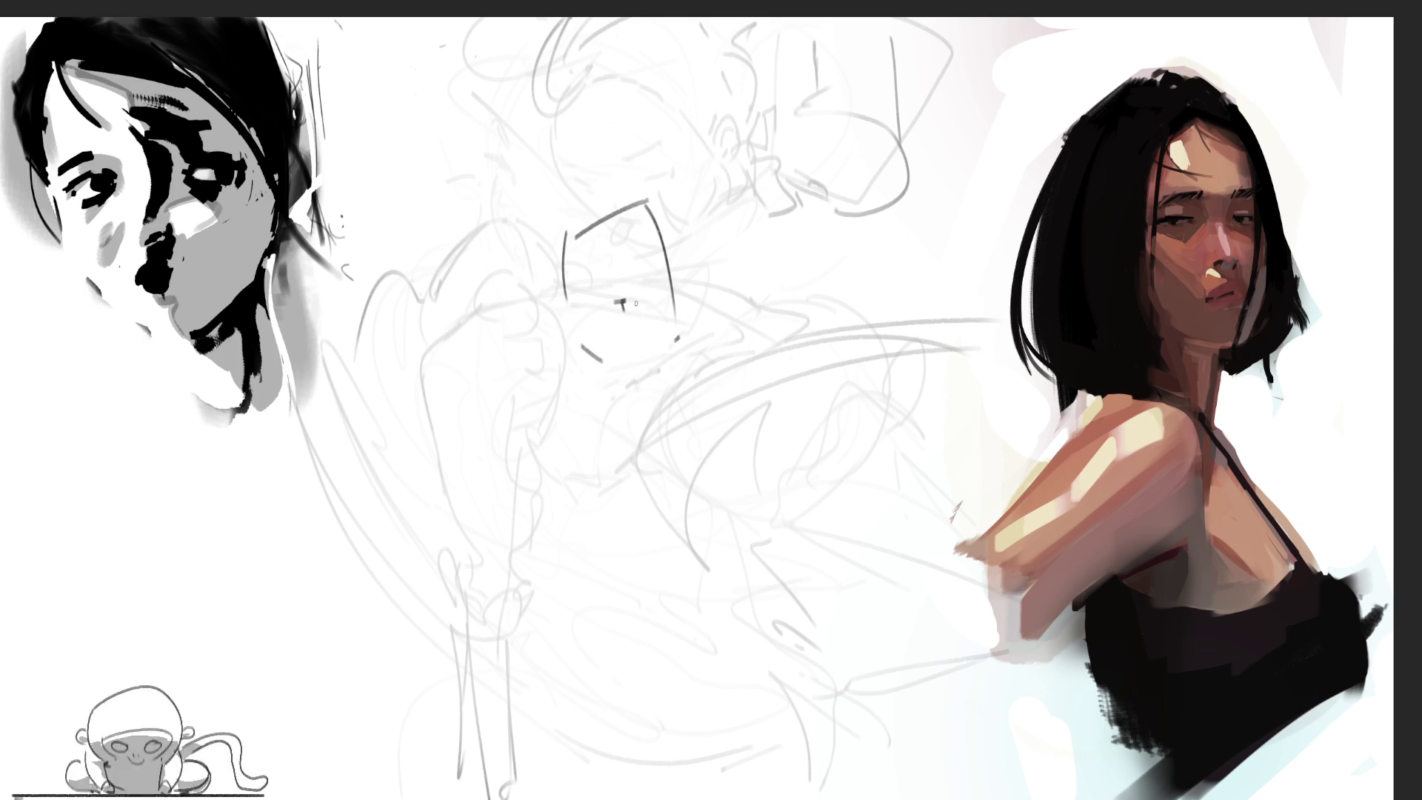
{"action": "mouse_move", "coordinate": [667, 296]}
{"action": "left_mouse_down"}
{"action": "mouse_move", "coordinate": [678, 293]}
{"action": "mouse_move", "coordinate": [670, 314]}
{"action": "mouse_move", "coordinate": [636, 273]}
{"action": "mouse_move", "coordinate": [671, 284]}
{"action": "mouse_move", "coordinate": [675, 340]}
{"action": "mouse_move", "coordinate": [668, 331]}
{"action": "mouse_move", "coordinate": [658, 368]}
{"action": "mouse_move", "coordinate": [619, 374]}
{"action": "left_mouse_up"}
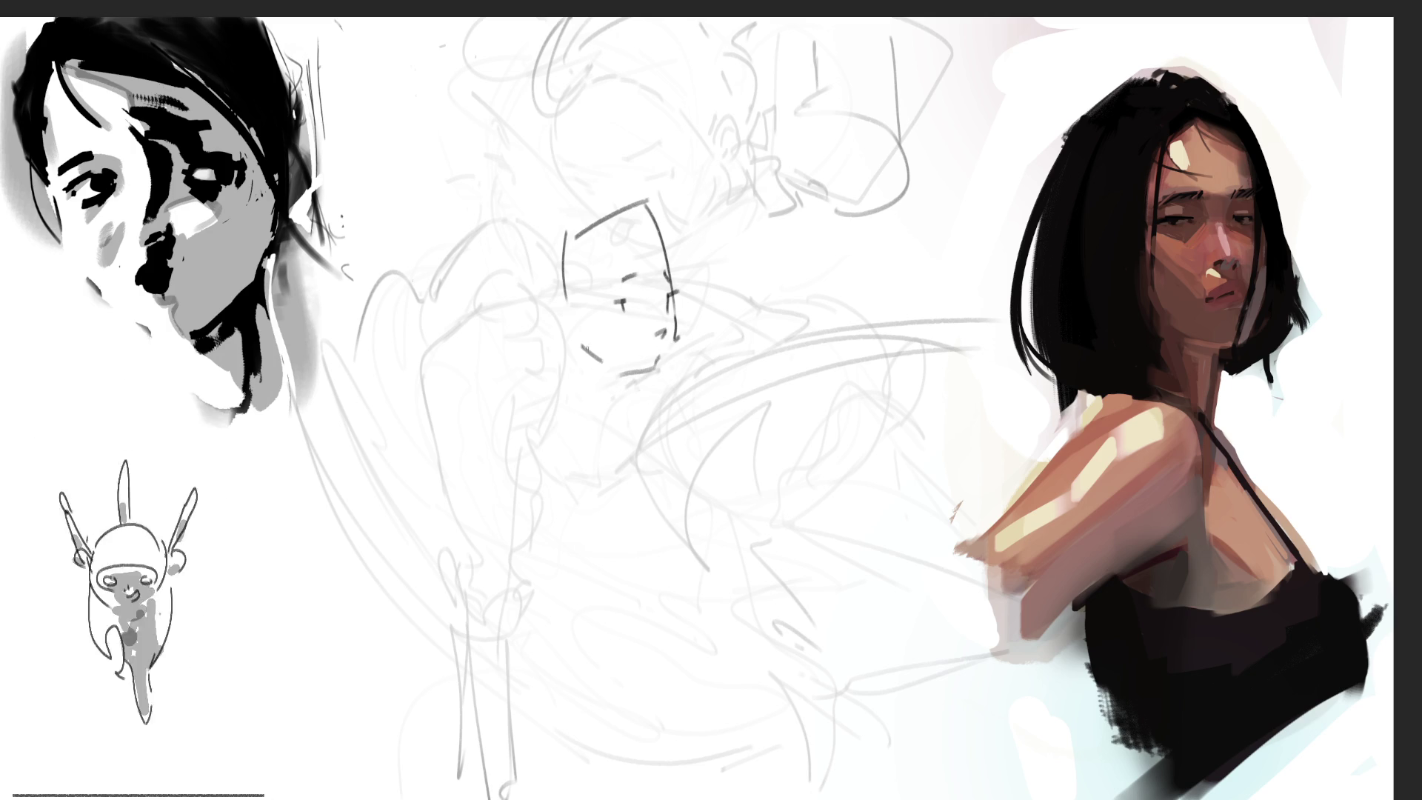
{"action": "mouse_move", "coordinate": [561, 304]}
{"action": "left_mouse_down"}
{"action": "mouse_move", "coordinate": [534, 335]}
{"action": "mouse_move", "coordinate": [563, 342]}
{"action": "mouse_move", "coordinate": [552, 335]}
{"action": "left_mouse_up"}
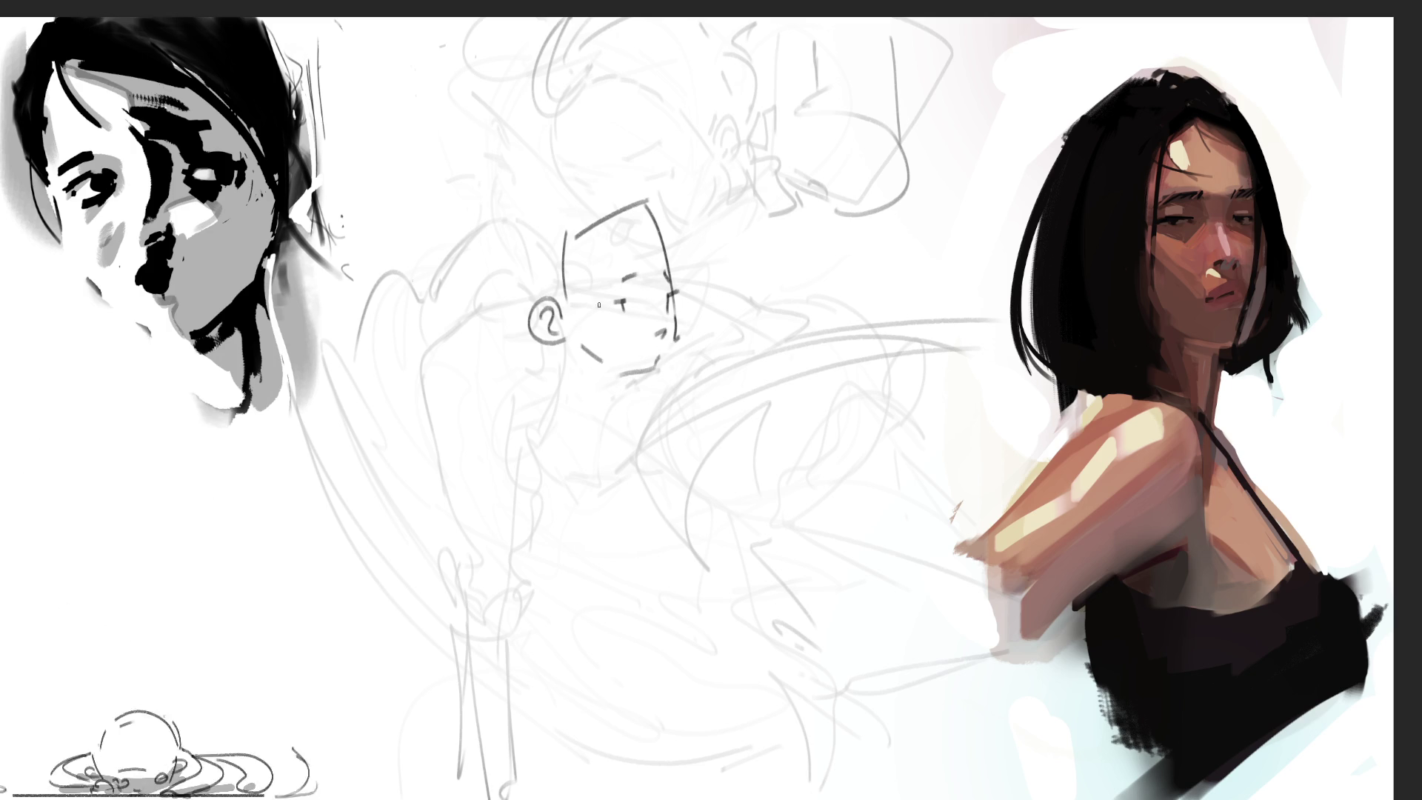
Step: Draw a top hat over the head and its left side down to the chin
{"action": "mouse_move", "coordinate": [639, 202]}
{"action": "left_mouse_down"}
{"action": "mouse_move", "coordinate": [700, 150]}
{"action": "mouse_move", "coordinate": [733, 352]}
{"action": "left_mouse_up"}
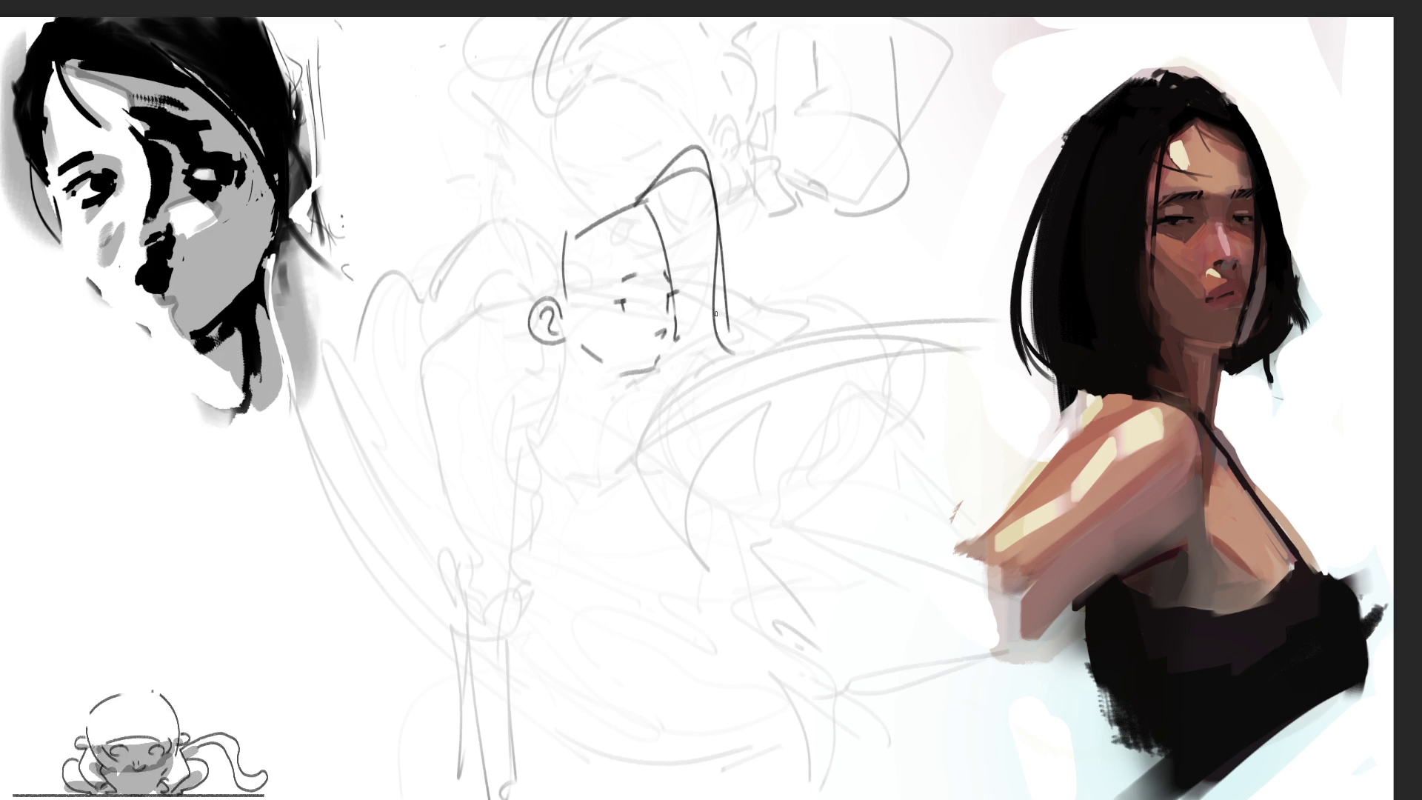
{"action": "mouse_move", "coordinate": [633, 210]}
{"action": "left_mouse_down"}
{"action": "mouse_move", "coordinate": [559, 243]}
{"action": "mouse_move", "coordinate": [562, 300]}
{"action": "left_mouse_up"}
{"action": "mouse_move", "coordinate": [605, 201]}
{"action": "left_mouse_down"}
{"action": "mouse_move", "coordinate": [493, 226]}
{"action": "mouse_move", "coordinate": [466, 181]}
{"action": "mouse_move", "coordinate": [604, 119]}
{"action": "left_mouse_up"}
{"action": "mouse_move", "coordinate": [604, 119]}
{"action": "left_mouse_down"}
{"action": "mouse_move", "coordinate": [626, 186]}
{"action": "mouse_move", "coordinate": [493, 234]}
{"action": "left_mouse_up"}
{"action": "left_click_drag", "start_coordinate": [622, 174], "coordinate": [624, 186]}
{"action": "mouse_move", "coordinate": [493, 229]}
{"action": "left_mouse_down"}
{"action": "mouse_move", "coordinate": [469, 311]}
{"action": "mouse_move", "coordinate": [526, 363]}
{"action": "left_mouse_up"}
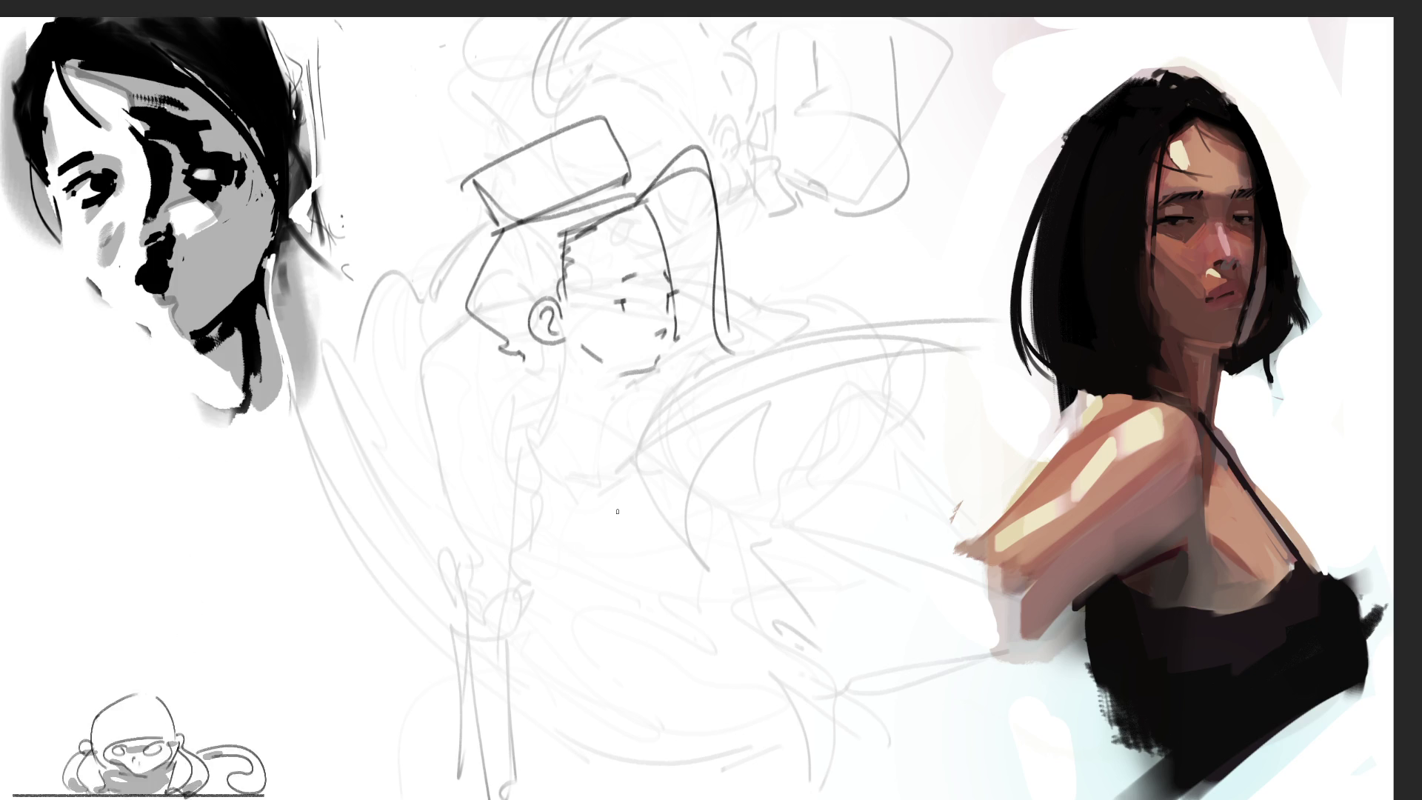
Step: Draw the chin, open mouth and the left arm with hand below it
{"action": "mouse_move", "coordinate": [558, 356]}
{"action": "left_mouse_down"}
{"action": "mouse_move", "coordinate": [614, 403]}
{"action": "mouse_move", "coordinate": [469, 419]}
{"action": "mouse_move", "coordinate": [569, 445]}
{"action": "left_mouse_up"}
{"action": "left_click_drag", "start_coordinate": [512, 394], "coordinate": [433, 451]}
{"action": "mouse_move", "coordinate": [433, 450]}
{"action": "left_mouse_down"}
{"action": "mouse_move", "coordinate": [504, 443]}
{"action": "mouse_move", "coordinate": [515, 470]}
{"action": "left_mouse_up"}
{"action": "left_click_drag", "start_coordinate": [539, 443], "coordinate": [548, 450]}
{"action": "mouse_move", "coordinate": [430, 458]}
{"action": "left_mouse_down"}
{"action": "mouse_move", "coordinate": [419, 493]}
{"action": "mouse_move", "coordinate": [456, 472]}
{"action": "mouse_move", "coordinate": [547, 504]}
{"action": "left_mouse_up"}
{"action": "mouse_move", "coordinate": [446, 495]}
{"action": "left_mouse_down"}
{"action": "mouse_move", "coordinate": [517, 531]}
{"action": "mouse_move", "coordinate": [555, 504]}
{"action": "mouse_move", "coordinate": [530, 530]}
{"action": "mouse_move", "coordinate": [567, 516]}
{"action": "left_mouse_up"}
Step: Draw the right arm ending in a raised hand with a pointing finger
{"action": "left_click_drag", "start_coordinate": [671, 391], "coordinate": [747, 450]}
{"action": "mouse_move", "coordinate": [804, 370]}
{"action": "left_mouse_down"}
{"action": "mouse_move", "coordinate": [769, 450]}
{"action": "mouse_move", "coordinate": [807, 392]}
{"action": "left_mouse_up"}
{"action": "left_click_drag", "start_coordinate": [828, 396], "coordinate": [782, 465]}
{"action": "mouse_move", "coordinate": [811, 338]}
{"action": "left_mouse_down"}
{"action": "mouse_move", "coordinate": [796, 373]}
{"action": "mouse_move", "coordinate": [823, 384]}
{"action": "mouse_move", "coordinate": [802, 358]}
{"action": "mouse_move", "coordinate": [842, 375]}
{"action": "mouse_move", "coordinate": [841, 396]}
{"action": "mouse_move", "coordinate": [784, 485]}
{"action": "left_mouse_up"}
{"action": "left_click_drag", "start_coordinate": [645, 461], "coordinate": [741, 492]}
{"action": "mouse_move", "coordinate": [646, 414]}
{"action": "left_mouse_down"}
{"action": "mouse_move", "coordinate": [643, 463]}
{"action": "mouse_move", "coordinate": [663, 495]}
{"action": "mouse_move", "coordinate": [623, 504]}
{"action": "left_mouse_up"}
Step: Draw the belly line and both legs reaching down to the bottom edge
{"action": "mouse_move", "coordinate": [546, 509]}
{"action": "left_mouse_down"}
{"action": "mouse_move", "coordinate": [609, 514]}
{"action": "mouse_move", "coordinate": [619, 549]}
{"action": "left_mouse_up"}
{"action": "mouse_move", "coordinate": [543, 533]}
{"action": "left_mouse_down"}
{"action": "mouse_move", "coordinate": [534, 546]}
{"action": "mouse_move", "coordinate": [563, 609]}
{"action": "left_mouse_up"}
{"action": "left_click_drag", "start_coordinate": [654, 499], "coordinate": [586, 620]}
{"action": "mouse_move", "coordinate": [498, 535]}
{"action": "left_mouse_down"}
{"action": "mouse_move", "coordinate": [457, 613]}
{"action": "mouse_move", "coordinate": [448, 723]}
{"action": "left_mouse_up"}
{"action": "left_click_drag", "start_coordinate": [566, 621], "coordinate": [445, 789]}
{"action": "mouse_move", "coordinate": [448, 703]}
{"action": "left_mouse_down"}
{"action": "mouse_move", "coordinate": [438, 745]}
{"action": "mouse_move", "coordinate": [460, 778]}
{"action": "left_mouse_up"}
{"action": "left_click_drag", "start_coordinate": [495, 729], "coordinate": [464, 760]}
{"action": "mouse_move", "coordinate": [653, 517]}
{"action": "left_mouse_down"}
{"action": "mouse_move", "coordinate": [746, 648]}
{"action": "mouse_move", "coordinate": [734, 703]}
{"action": "left_mouse_up"}
{"action": "mouse_move", "coordinate": [604, 635]}
{"action": "left_mouse_down"}
{"action": "mouse_move", "coordinate": [633, 650]}
{"action": "mouse_move", "coordinate": [693, 733]}
{"action": "left_mouse_up"}
{"action": "mouse_move", "coordinate": [689, 732]}
{"action": "left_mouse_down"}
{"action": "mouse_move", "coordinate": [735, 714]}
{"action": "mouse_move", "coordinate": [708, 790]}
{"action": "left_mouse_up"}
{"action": "left_click_drag", "start_coordinate": [735, 737], "coordinate": [747, 797]}
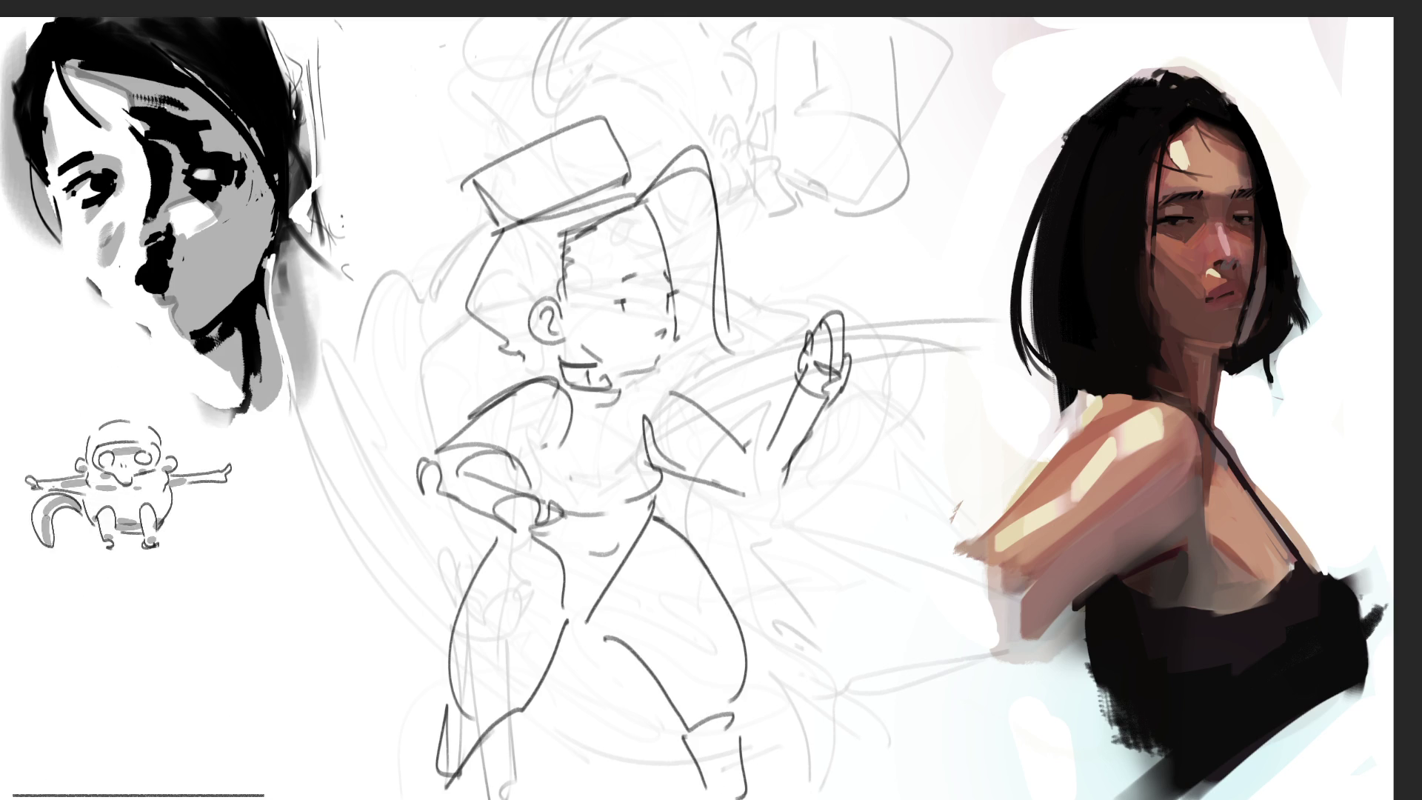
Step: Add a face mark, a curly shape, a squiggle and a ground line along the bottom
{"action": "left_click_drag", "start_coordinate": [510, 359], "coordinate": [525, 389]}
{"action": "left_click_drag", "start_coordinate": [460, 515], "coordinate": [348, 733]}
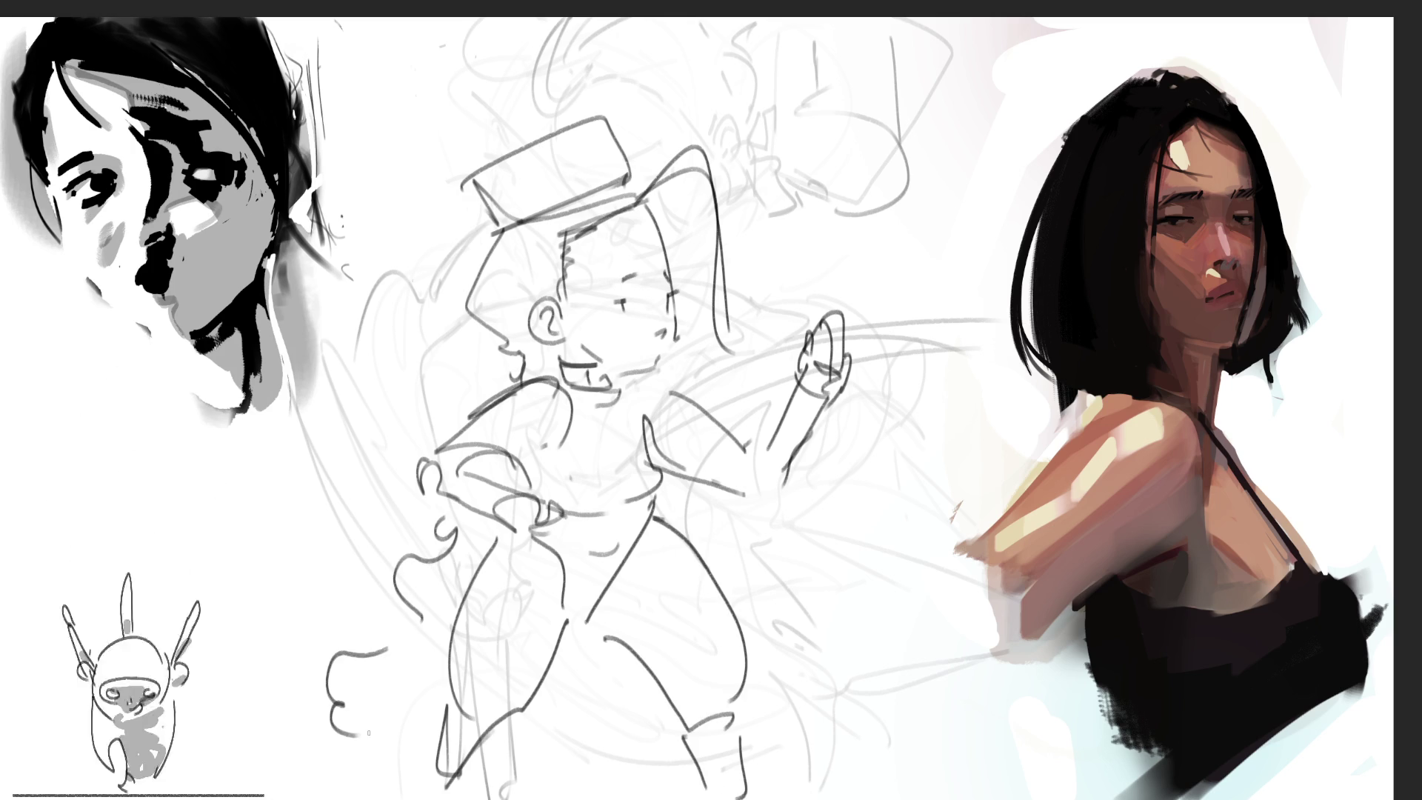
{"action": "left_click_drag", "start_coordinate": [615, 666], "coordinate": [652, 787]}
{"action": "left_click_drag", "start_coordinate": [298, 798], "coordinate": [651, 781]}
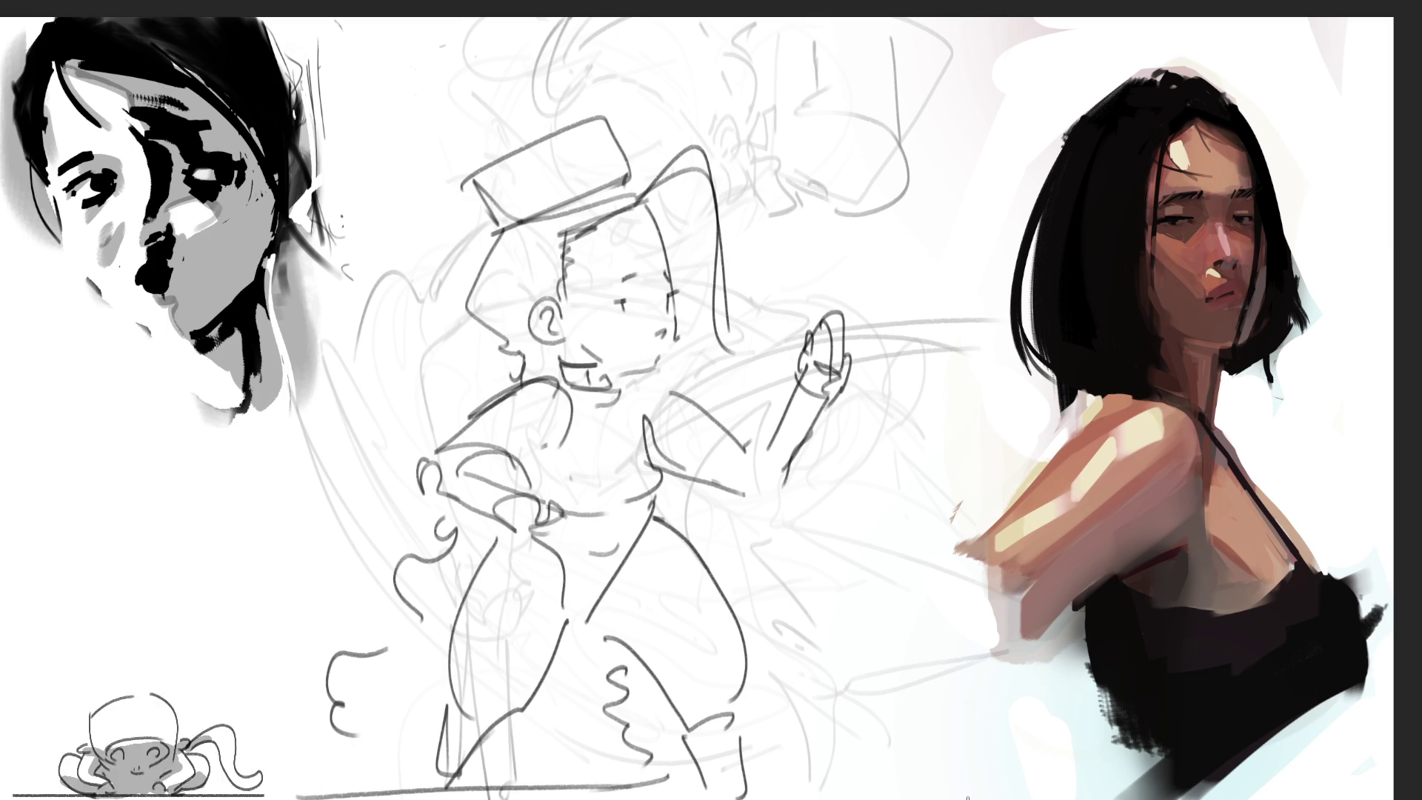
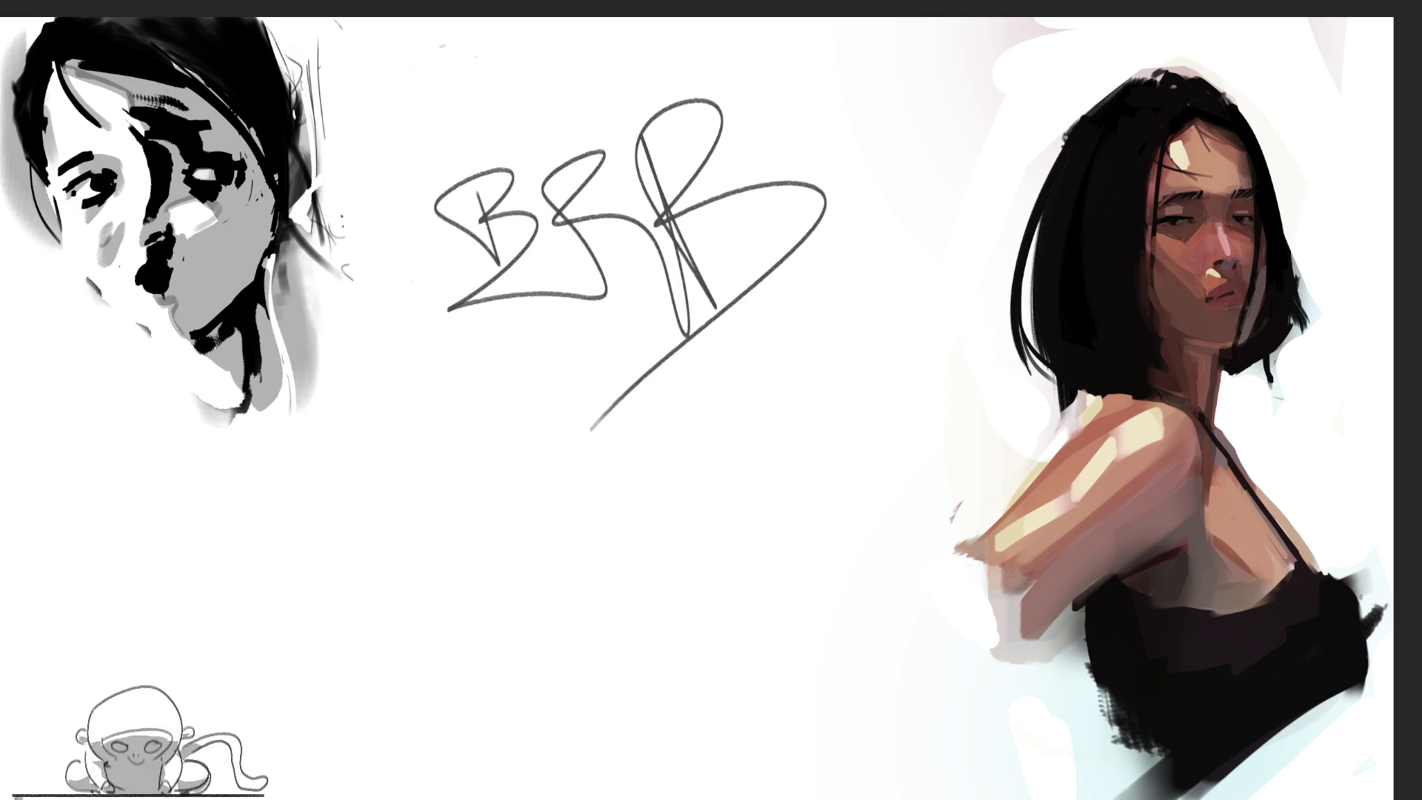
Step: Drag a long looping brush scribble from beside the BBB lettering down into a C-curve
{"action": "mouse_move", "coordinate": [842, 312]}
{"action": "left_mouse_down"}
{"action": "mouse_move", "coordinate": [651, 552]}
{"action": "mouse_move", "coordinate": [744, 541]}
{"action": "left_mouse_up"}
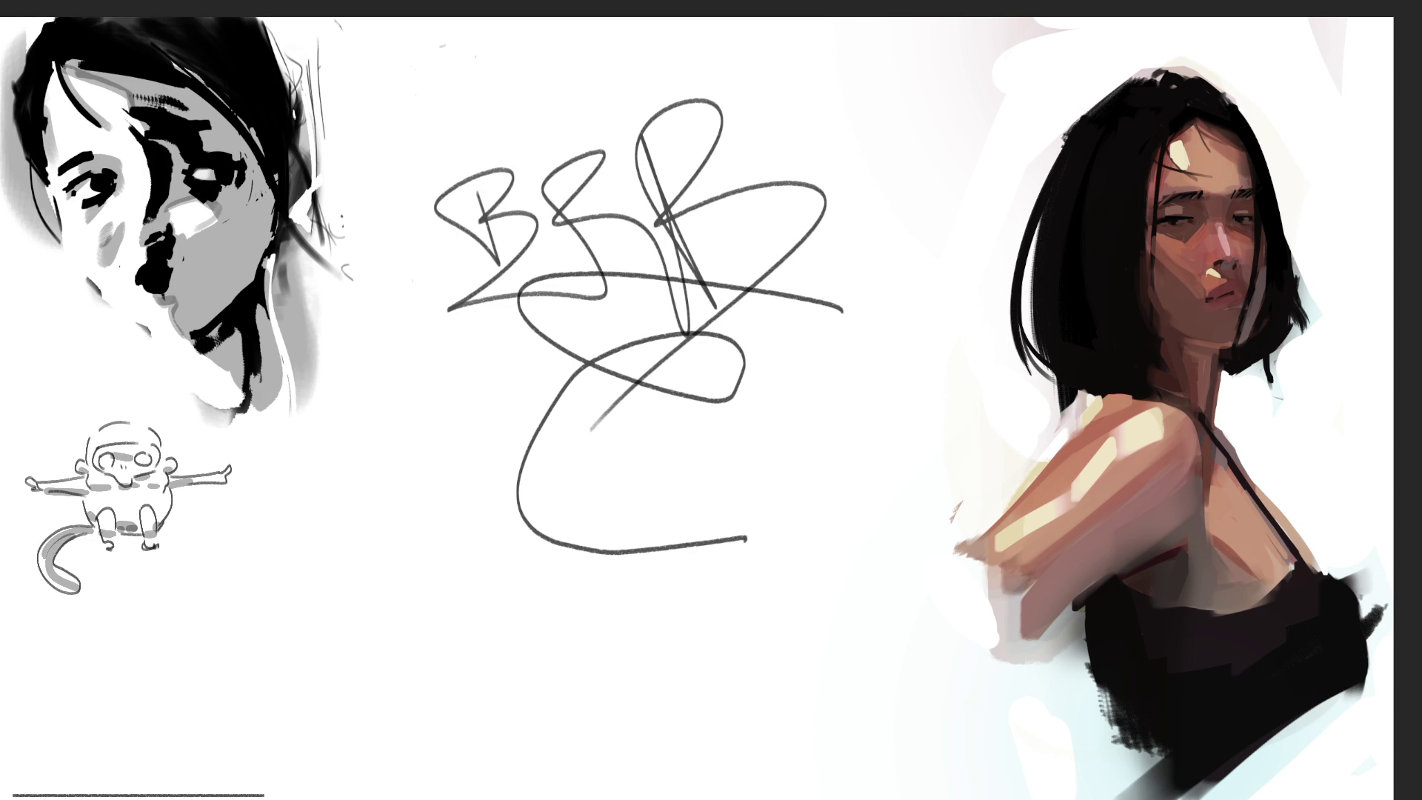
Step: Undo the centre scribbles and sketch a new figure's oval head and neck
{"action": "key", "text": "ctrl+z"}
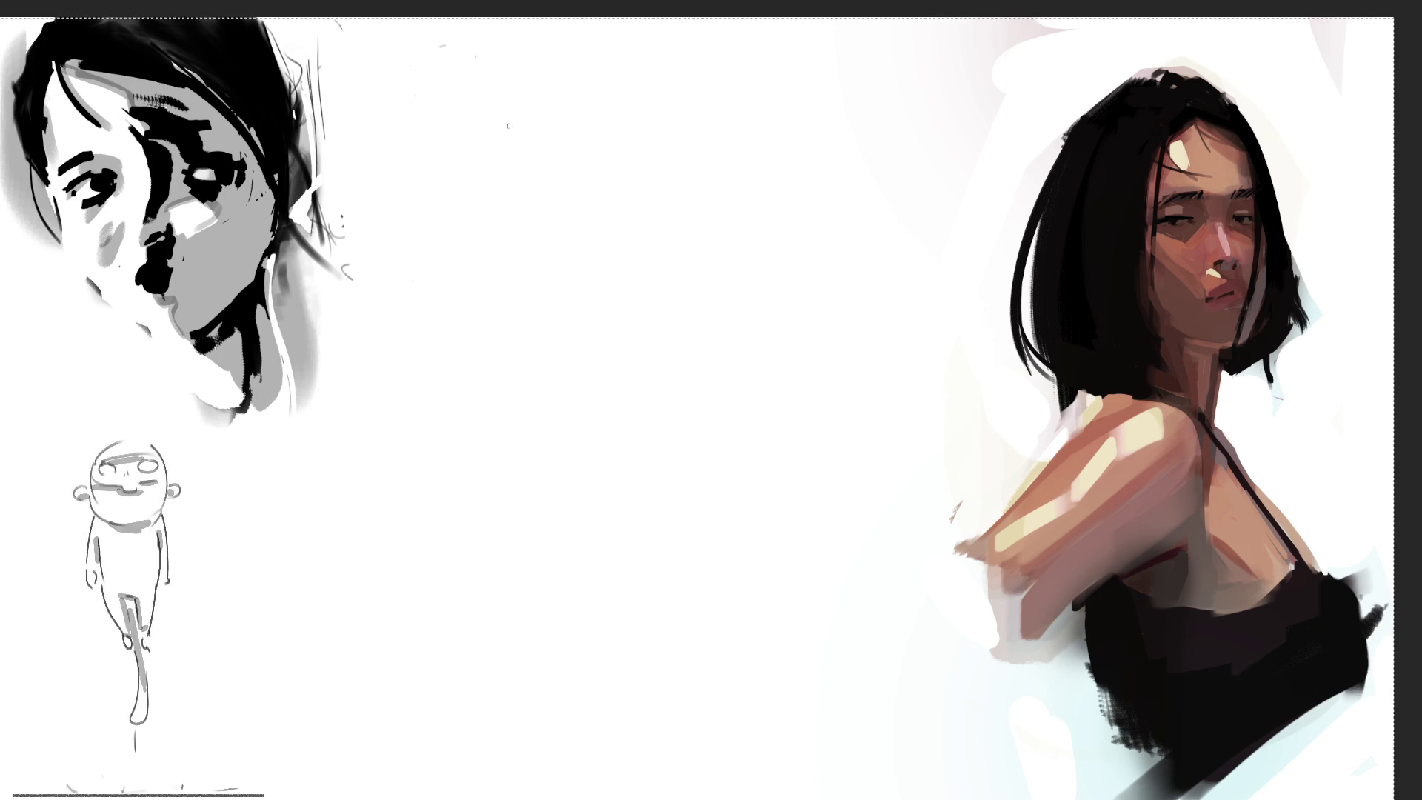
{"action": "mouse_move", "coordinate": [528, 163]}
{"action": "left_mouse_down"}
{"action": "mouse_move", "coordinate": [527, 126]}
{"action": "mouse_move", "coordinate": [563, 83]}
{"action": "mouse_move", "coordinate": [598, 172]}
{"action": "left_mouse_up"}
{"action": "left_click_drag", "start_coordinate": [543, 213], "coordinate": [563, 262]}
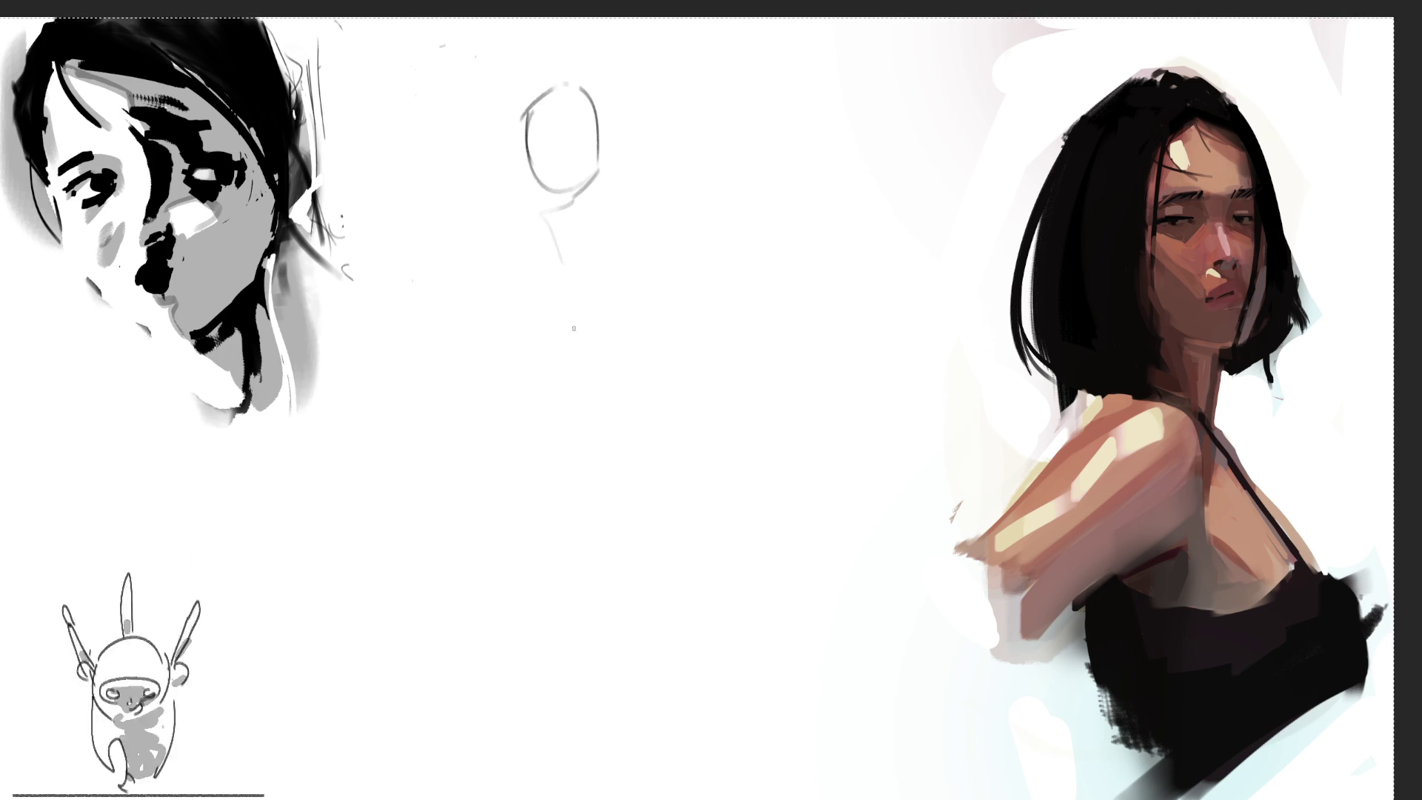
{"action": "left_click_drag", "start_coordinate": [567, 197], "coordinate": [541, 216]}
{"action": "left_click_drag", "start_coordinate": [564, 203], "coordinate": [552, 237]}
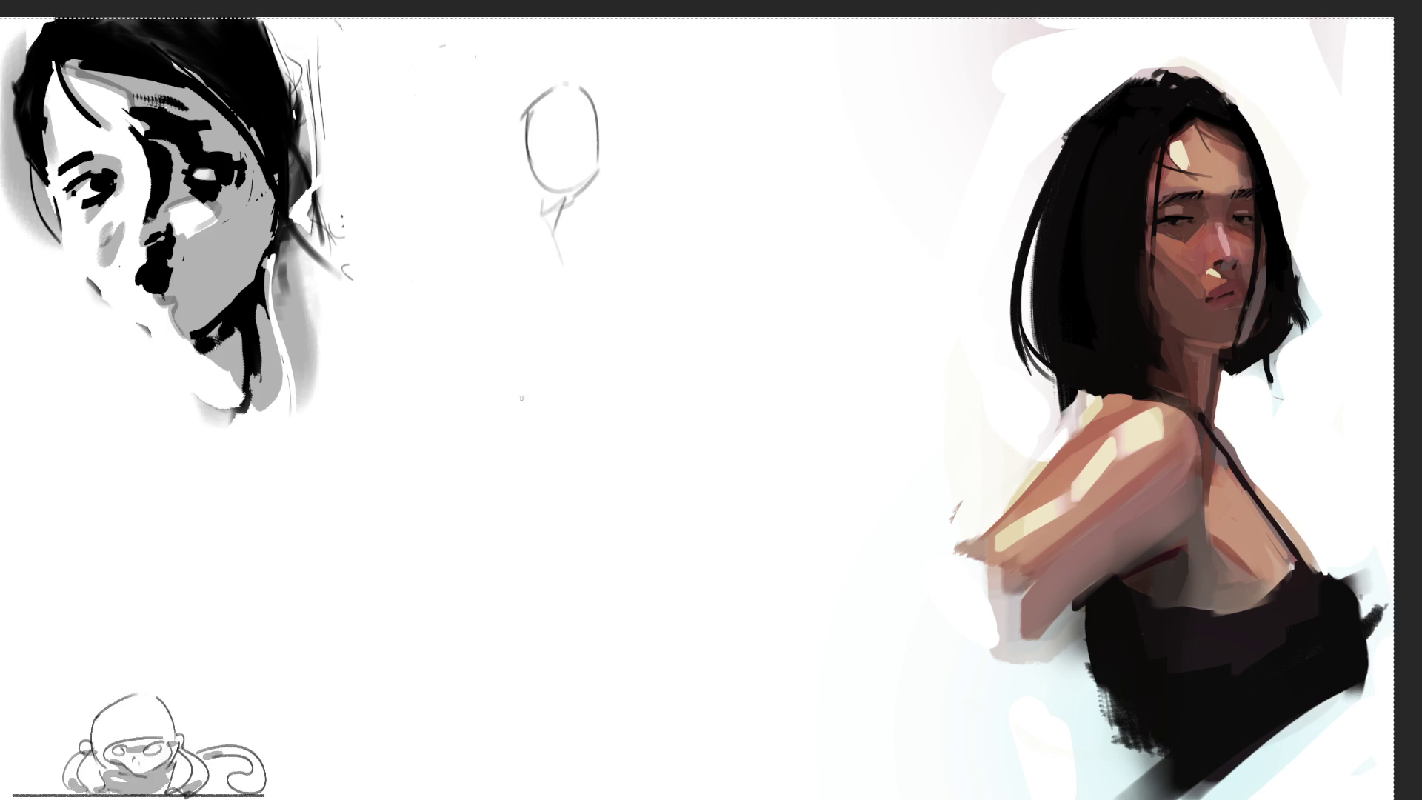
{"action": "left_click_drag", "start_coordinate": [533, 180], "coordinate": [544, 235]}
{"action": "left_click_drag", "start_coordinate": [575, 196], "coordinate": [583, 254]}
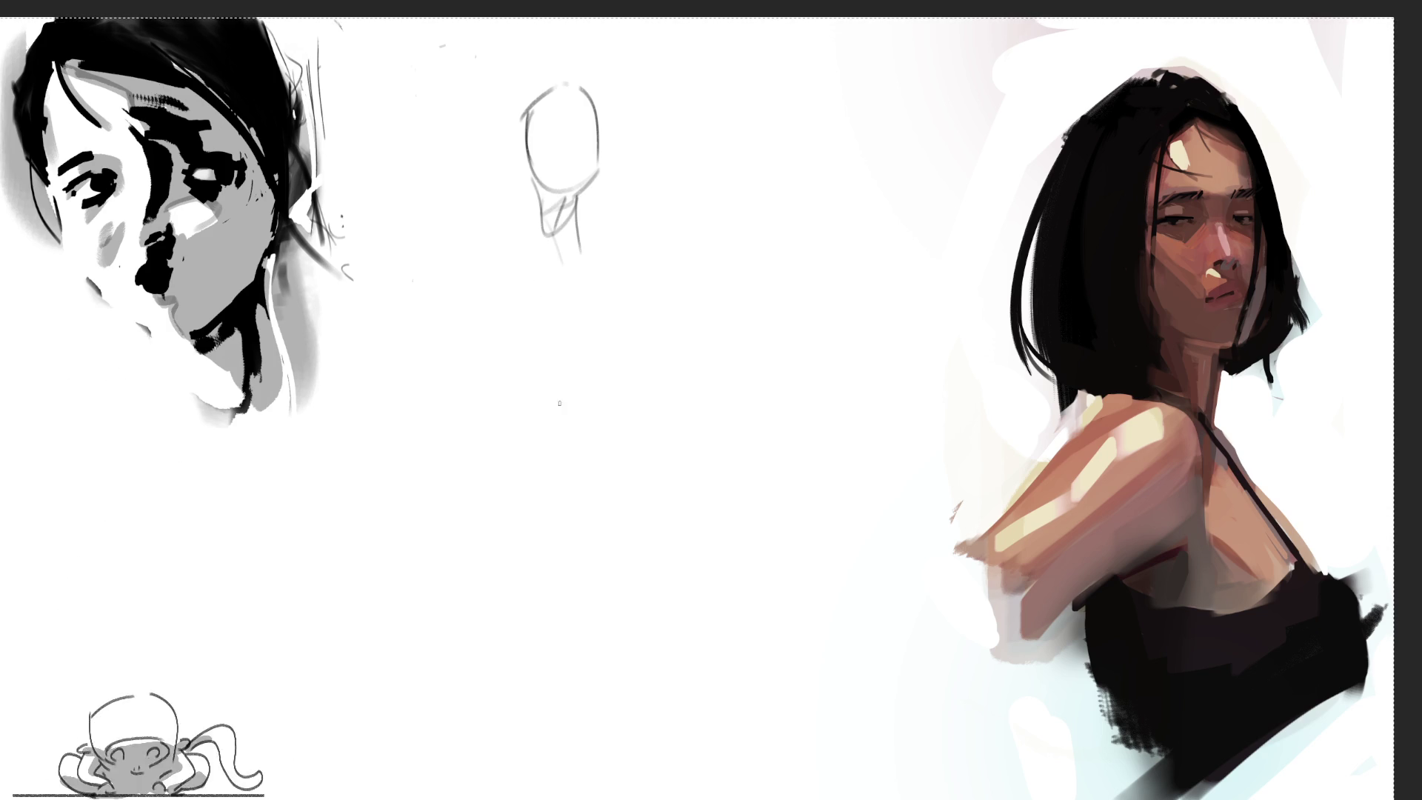
Step: Rough in the shoulders, torso loops, right contour and hip curves of the figure
{"action": "mouse_move", "coordinate": [477, 263]}
{"action": "left_mouse_down"}
{"action": "mouse_move", "coordinate": [609, 256]}
{"action": "mouse_move", "coordinate": [591, 407]}
{"action": "left_mouse_up"}
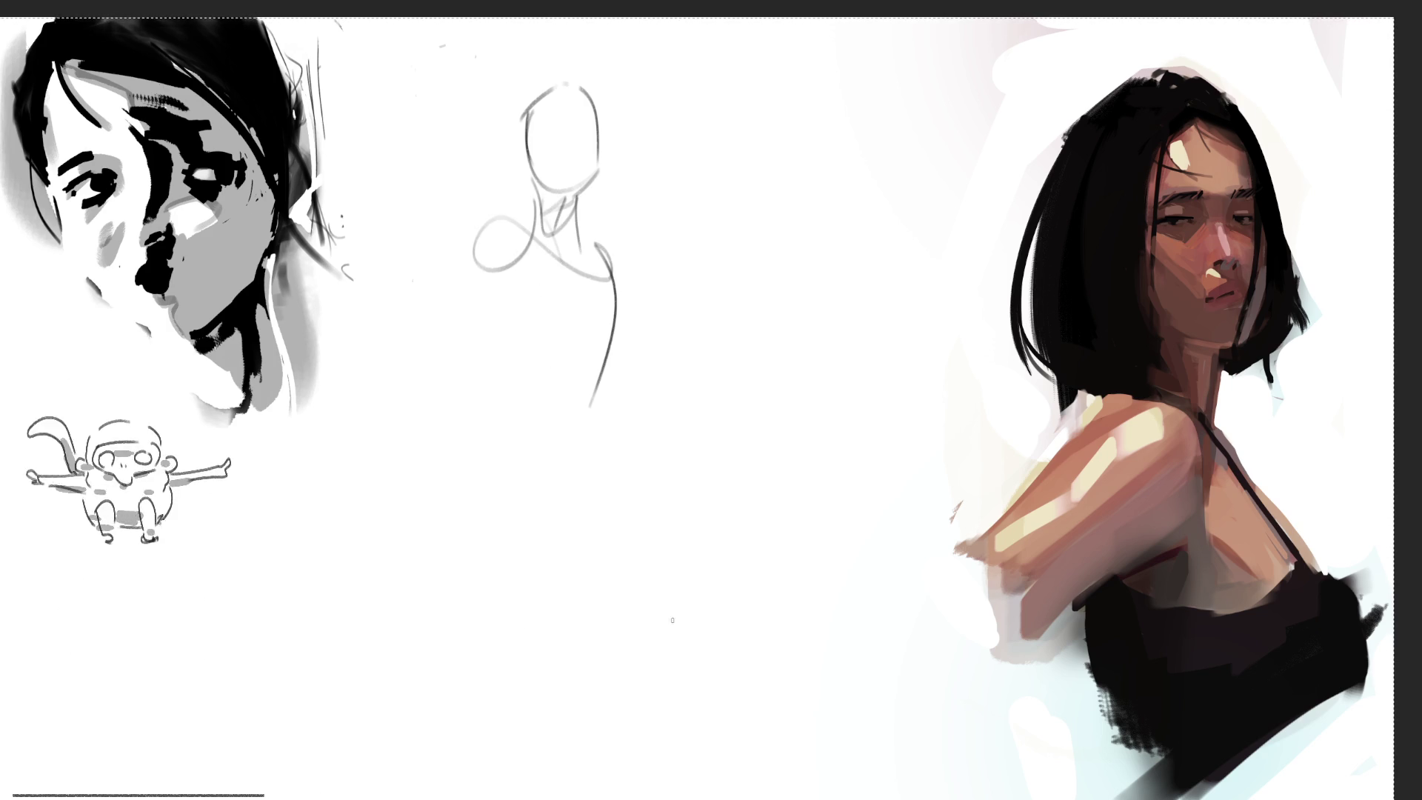
{"action": "mouse_move", "coordinate": [512, 222]}
{"action": "left_mouse_down"}
{"action": "mouse_move", "coordinate": [303, 568]}
{"action": "mouse_move", "coordinate": [518, 303]}
{"action": "mouse_move", "coordinate": [652, 308]}
{"action": "left_mouse_up"}
{"action": "left_click_drag", "start_coordinate": [619, 245], "coordinate": [666, 541]}
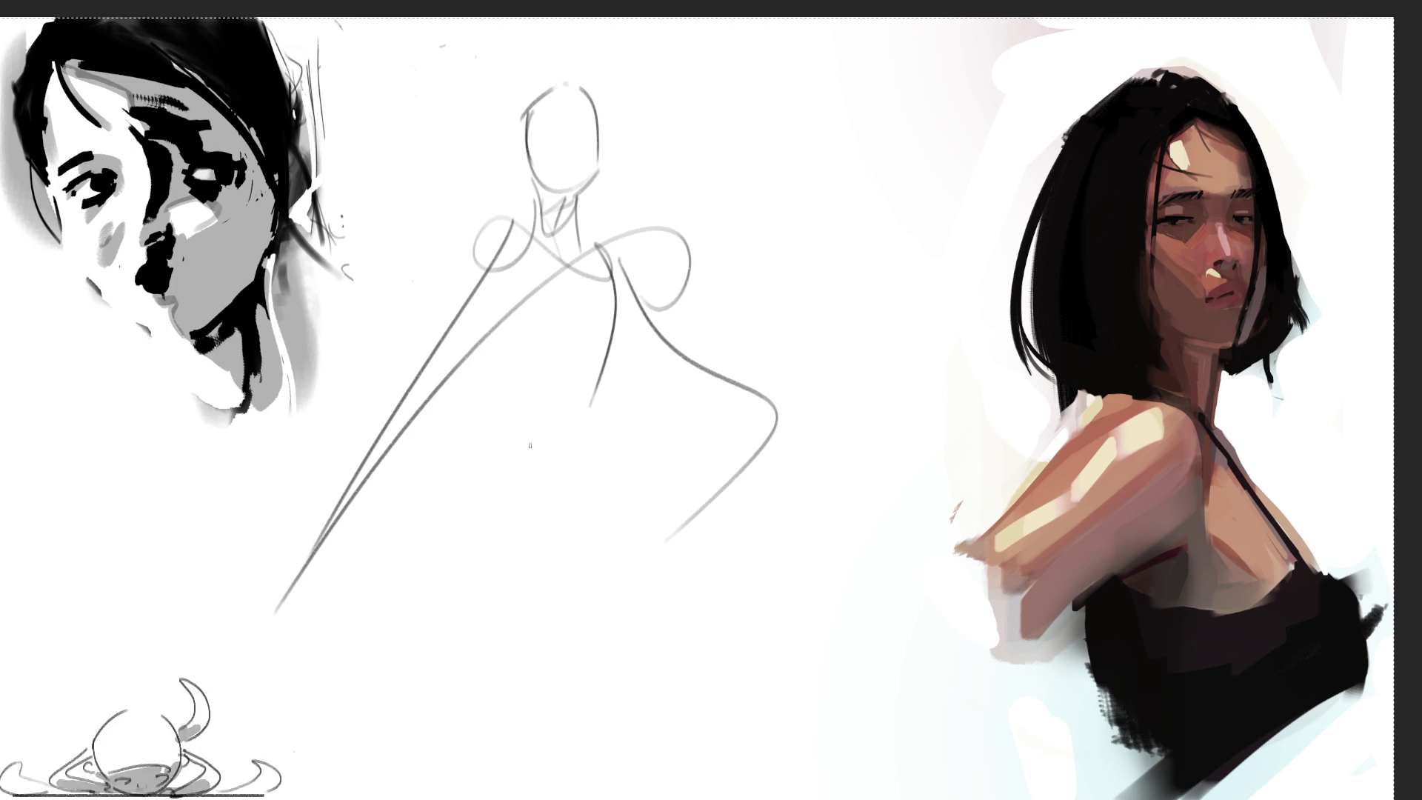
{"action": "left_click_drag", "start_coordinate": [509, 274], "coordinate": [596, 433]}
{"action": "left_click_drag", "start_coordinate": [560, 310], "coordinate": [660, 399]}
{"action": "mouse_move", "coordinate": [597, 268]}
{"action": "left_mouse_down"}
{"action": "mouse_move", "coordinate": [693, 356]}
{"action": "mouse_move", "coordinate": [689, 570]}
{"action": "mouse_move", "coordinate": [615, 652]}
{"action": "left_mouse_up"}
{"action": "mouse_move", "coordinate": [537, 445]}
{"action": "left_mouse_down"}
{"action": "mouse_move", "coordinate": [622, 534]}
{"action": "mouse_move", "coordinate": [711, 466]}
{"action": "mouse_move", "coordinate": [637, 622]}
{"action": "left_mouse_up"}
{"action": "mouse_move", "coordinate": [556, 448]}
{"action": "left_mouse_down"}
{"action": "mouse_move", "coordinate": [496, 585]}
{"action": "mouse_move", "coordinate": [578, 622]}
{"action": "mouse_move", "coordinate": [725, 472]}
{"action": "mouse_move", "coordinate": [784, 585]}
{"action": "left_mouse_up"}
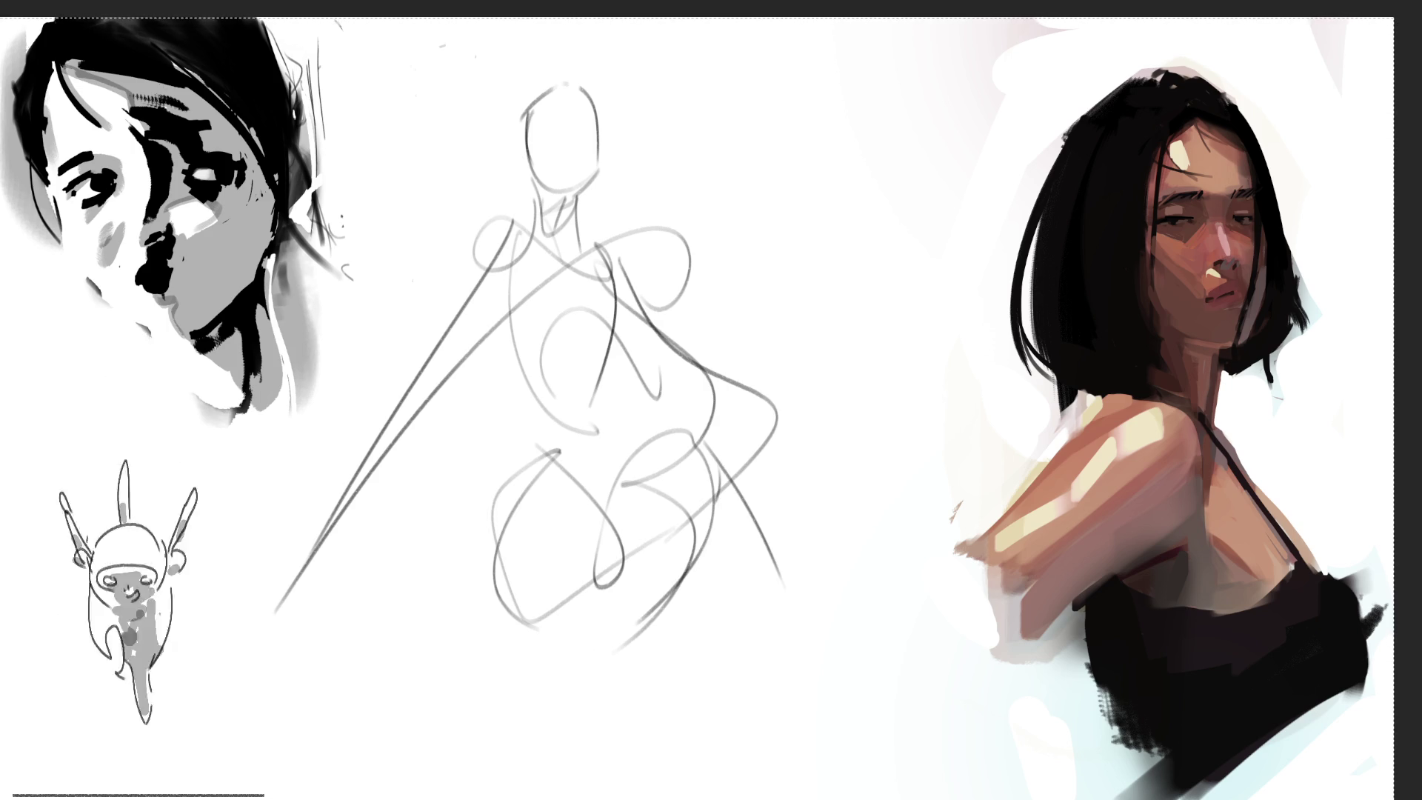
Step: Sketch both arms raised above the figure's head, with an arc over the head
{"action": "mouse_move", "coordinate": [585, 74]}
{"action": "left_mouse_down"}
{"action": "mouse_move", "coordinate": [689, 148]}
{"action": "mouse_move", "coordinate": [630, 230]}
{"action": "mouse_move", "coordinate": [700, 141]}
{"action": "left_mouse_up"}
{"action": "left_click_drag", "start_coordinate": [700, 141], "coordinate": [637, 244]}
{"action": "mouse_move", "coordinate": [520, 59]}
{"action": "left_mouse_down"}
{"action": "mouse_move", "coordinate": [608, 50]}
{"action": "mouse_move", "coordinate": [444, 129]}
{"action": "mouse_move", "coordinate": [482, 244]}
{"action": "left_mouse_up"}
{"action": "left_click_drag", "start_coordinate": [411, 111], "coordinate": [493, 204]}
{"action": "left_click_drag", "start_coordinate": [482, 111], "coordinate": [511, 178]}
{"action": "left_click_drag", "start_coordinate": [492, 203], "coordinate": [515, 252]}
{"action": "left_click_drag", "start_coordinate": [441, 100], "coordinate": [563, 29]}
{"action": "left_click_drag", "start_coordinate": [560, 30], "coordinate": [626, 82]}
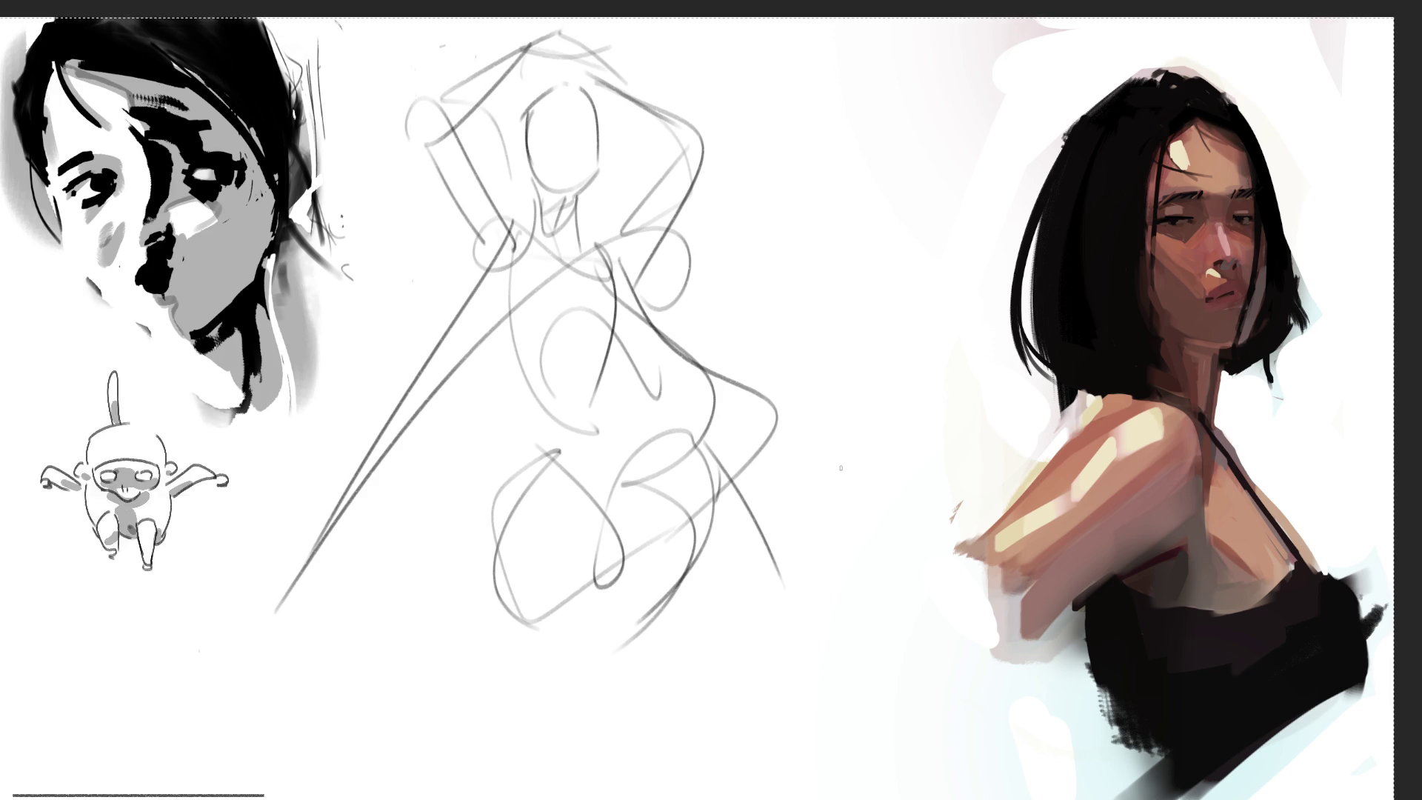
Step: Add the left side and midsection lines, then draw the legs down to the feet
{"action": "left_click_drag", "start_coordinate": [478, 239], "coordinate": [600, 417]}
{"action": "mouse_move", "coordinate": [596, 414]}
{"action": "left_mouse_down"}
{"action": "mouse_move", "coordinate": [509, 306]}
{"action": "mouse_move", "coordinate": [604, 419]}
{"action": "mouse_move", "coordinate": [697, 386]}
{"action": "left_mouse_up"}
{"action": "mouse_move", "coordinate": [549, 386]}
{"action": "left_mouse_down"}
{"action": "mouse_move", "coordinate": [553, 467]}
{"action": "mouse_move", "coordinate": [643, 391]}
{"action": "left_mouse_up"}
{"action": "left_click_drag", "start_coordinate": [652, 357], "coordinate": [666, 492]}
{"action": "left_click_drag", "start_coordinate": [670, 373], "coordinate": [680, 507]}
{"action": "left_click_drag", "start_coordinate": [552, 467], "coordinate": [614, 582]}
{"action": "left_click_drag", "start_coordinate": [669, 479], "coordinate": [651, 598]}
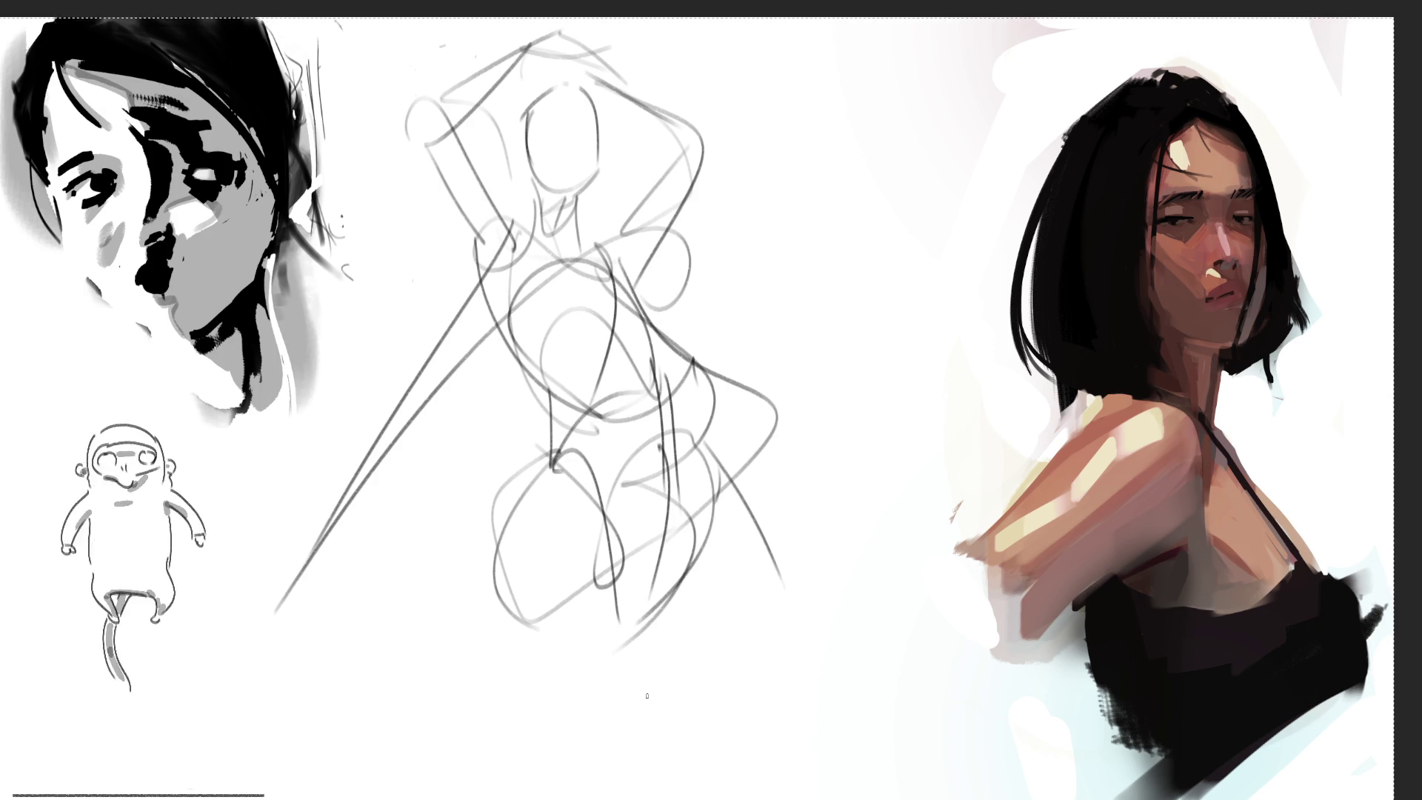
{"action": "left_click_drag", "start_coordinate": [675, 442], "coordinate": [736, 698]}
{"action": "mouse_move", "coordinate": [545, 444]}
{"action": "left_mouse_down"}
{"action": "mouse_move", "coordinate": [468, 651]}
{"action": "mouse_move", "coordinate": [500, 763]}
{"action": "left_mouse_up"}
{"action": "mouse_move", "coordinate": [475, 682]}
{"action": "left_mouse_down"}
{"action": "mouse_move", "coordinate": [591, 571]}
{"action": "mouse_move", "coordinate": [703, 791]}
{"action": "left_mouse_up"}
{"action": "mouse_move", "coordinate": [723, 628]}
{"action": "left_mouse_down"}
{"action": "mouse_move", "coordinate": [754, 745]}
{"action": "mouse_move", "coordinate": [710, 744]}
{"action": "left_mouse_up"}
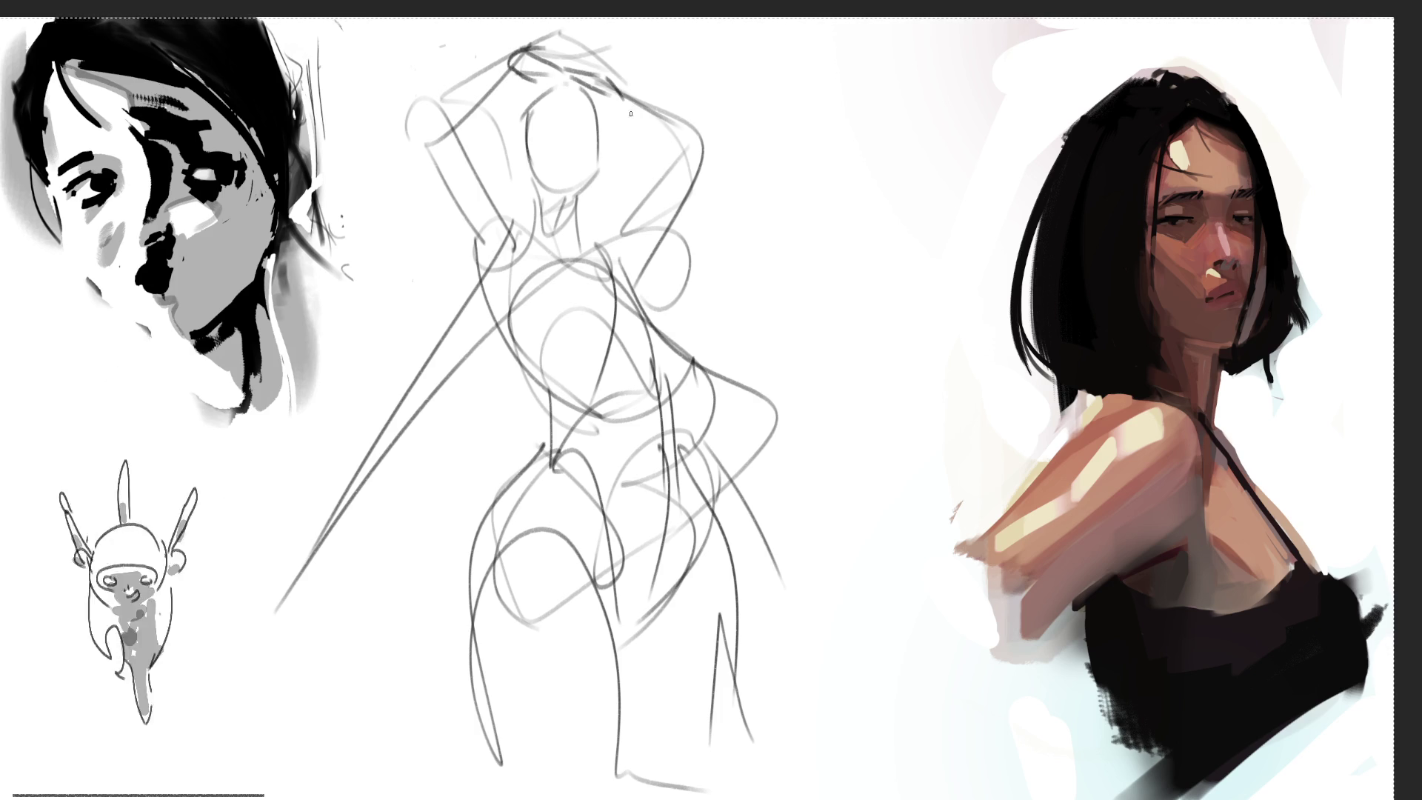
Step: Add small head marks, an eye and hair curls around the figure's face
{"action": "left_click_drag", "start_coordinate": [518, 51], "coordinate": [521, 101]}
{"action": "left_click_drag", "start_coordinate": [619, 88], "coordinate": [612, 120]}
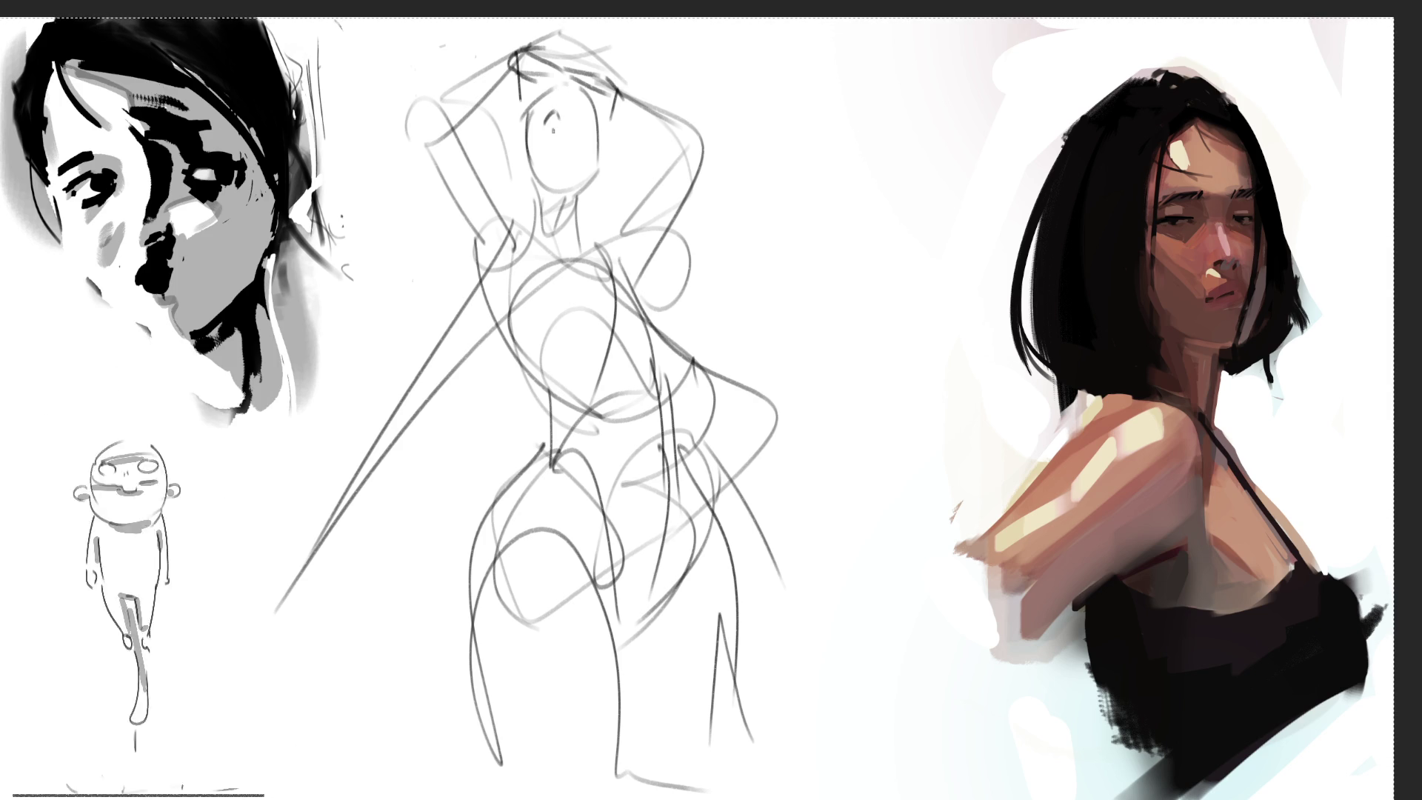
{"action": "mouse_move", "coordinate": [557, 109]}
{"action": "left_mouse_down"}
{"action": "mouse_move", "coordinate": [550, 120]}
{"action": "mouse_move", "coordinate": [592, 128]}
{"action": "left_mouse_up"}
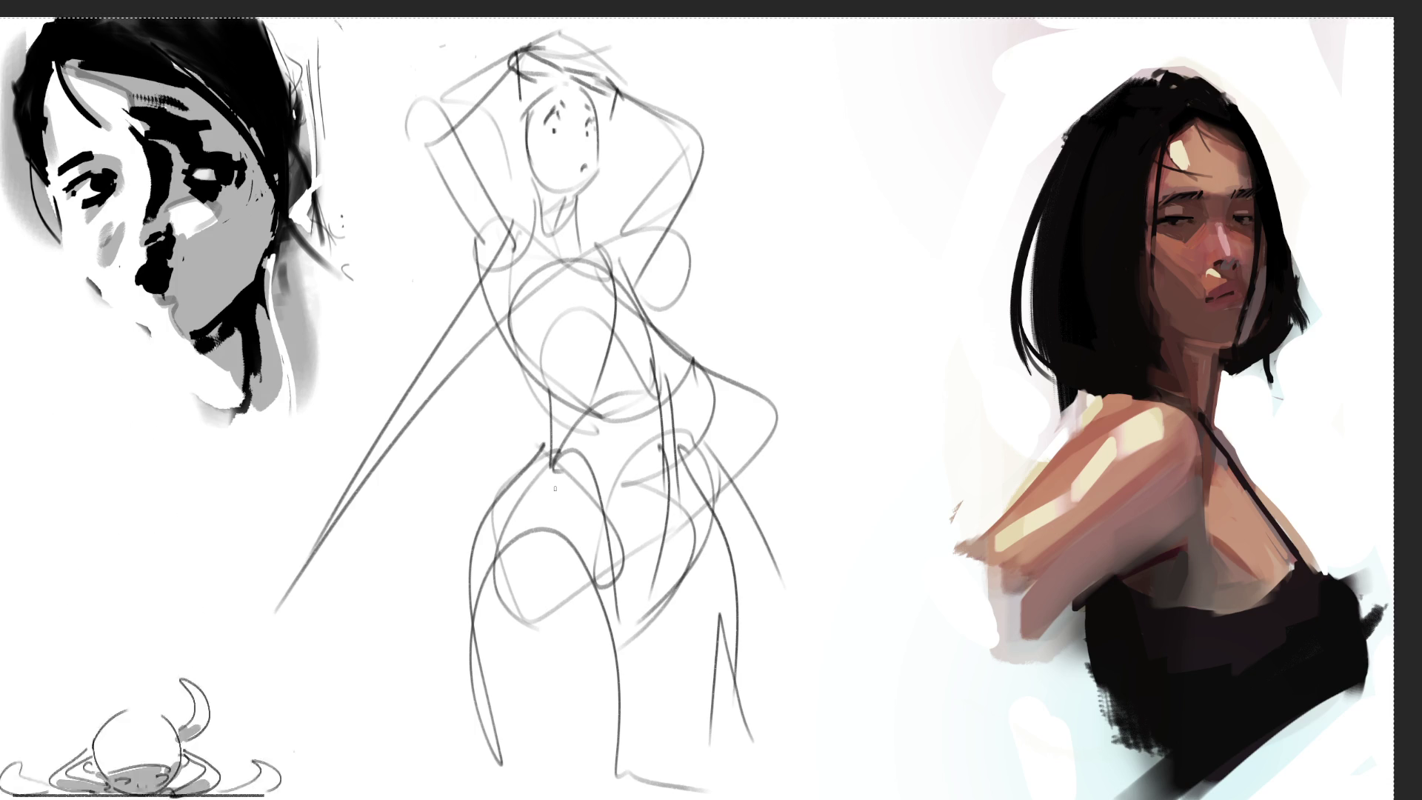
{"action": "mouse_move", "coordinate": [566, 48]}
{"action": "left_mouse_down"}
{"action": "mouse_move", "coordinate": [584, 73]}
{"action": "mouse_move", "coordinate": [535, 190]}
{"action": "left_mouse_up"}
{"action": "mouse_move", "coordinate": [592, 99]}
{"action": "left_mouse_down"}
{"action": "mouse_move", "coordinate": [633, 123]}
{"action": "mouse_move", "coordinate": [616, 183]}
{"action": "left_mouse_up"}
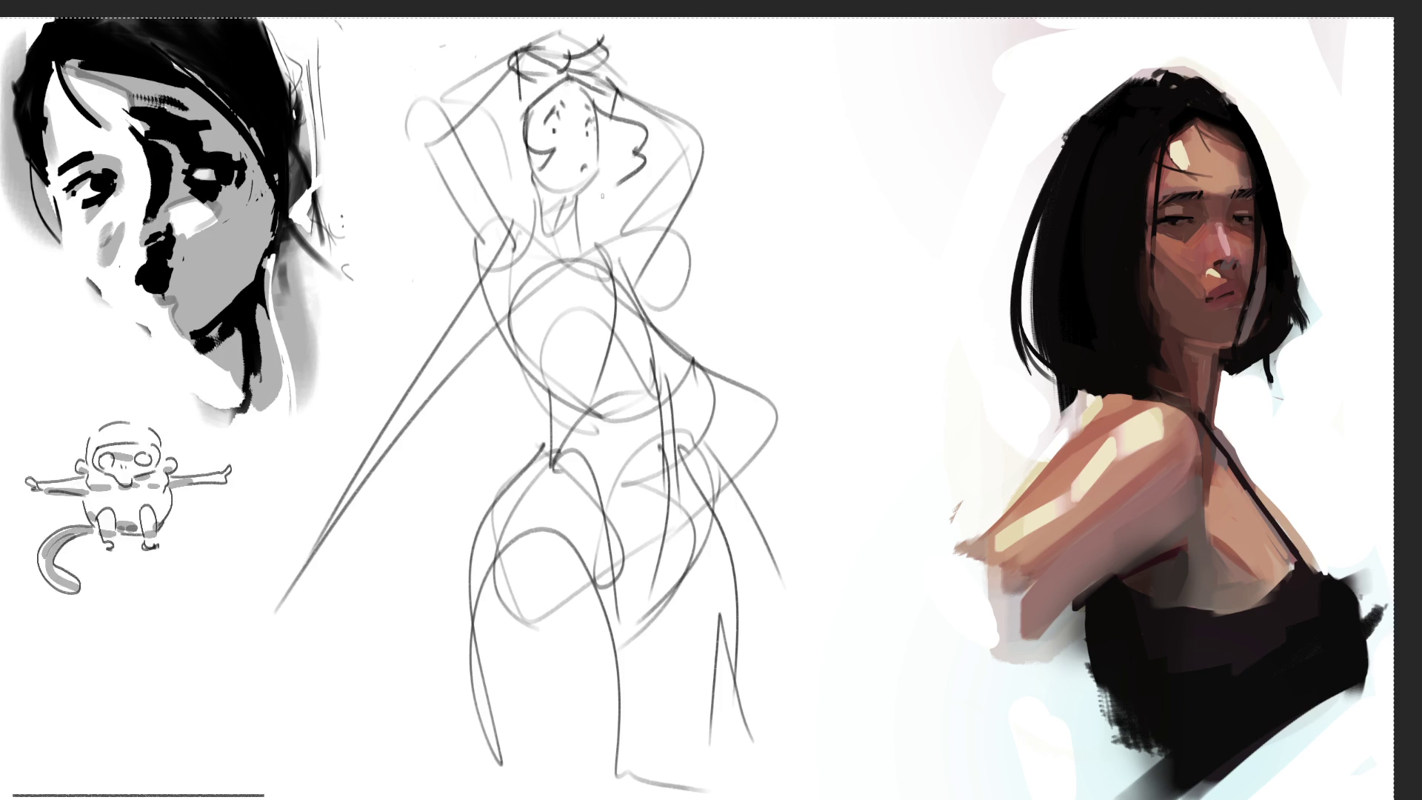
{"action": "left_click_drag", "start_coordinate": [487, 111], "coordinate": [484, 162]}
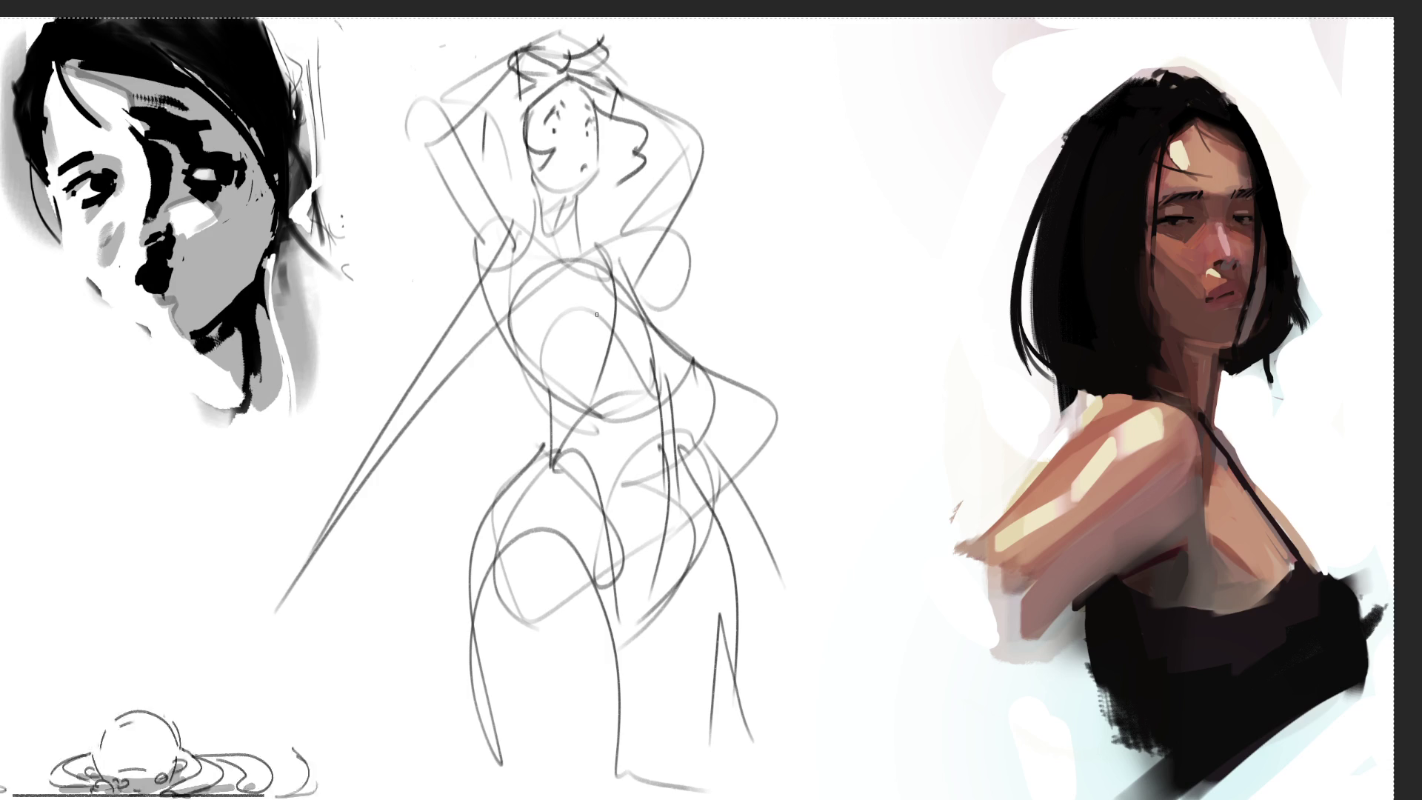
Step: Darken the neck, chest, waist, hip and lower leg lines of the figure
{"action": "mouse_move", "coordinate": [515, 207]}
{"action": "left_mouse_down"}
{"action": "mouse_move", "coordinate": [583, 237]}
{"action": "mouse_move", "coordinate": [591, 280]}
{"action": "mouse_move", "coordinate": [642, 260]}
{"action": "mouse_move", "coordinate": [644, 272]}
{"action": "left_mouse_up"}
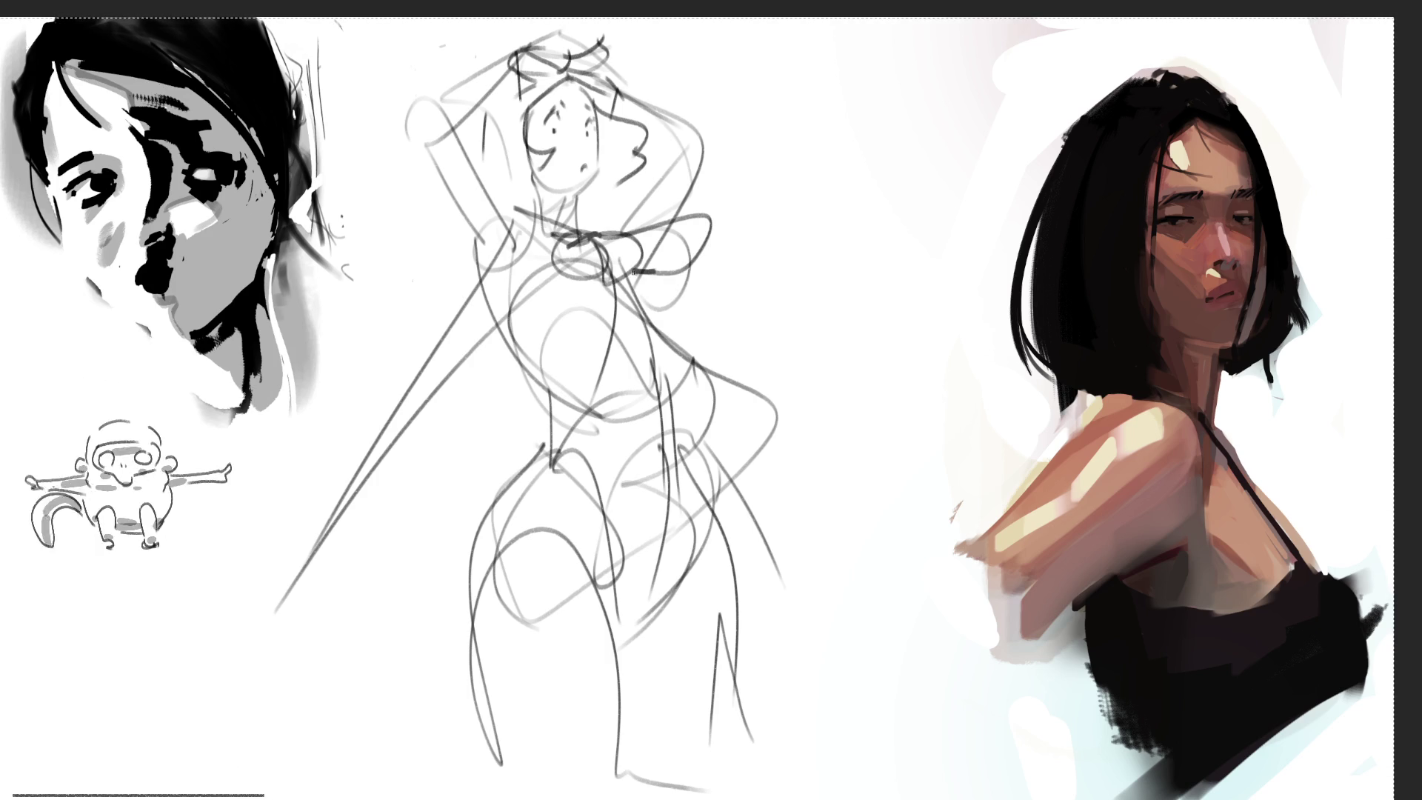
{"action": "left_click_drag", "start_coordinate": [544, 260], "coordinate": [631, 271]}
{"action": "mouse_move", "coordinate": [539, 231]}
{"action": "left_mouse_down"}
{"action": "mouse_move", "coordinate": [511, 260]}
{"action": "mouse_move", "coordinate": [519, 318]}
{"action": "left_mouse_up"}
{"action": "left_click_drag", "start_coordinate": [485, 325], "coordinate": [548, 317]}
{"action": "mouse_move", "coordinate": [548, 319]}
{"action": "left_mouse_down"}
{"action": "mouse_move", "coordinate": [630, 274]}
{"action": "mouse_move", "coordinate": [678, 386]}
{"action": "left_mouse_up"}
{"action": "mouse_move", "coordinate": [519, 354]}
{"action": "left_mouse_down"}
{"action": "mouse_move", "coordinate": [567, 419]}
{"action": "mouse_move", "coordinate": [670, 374]}
{"action": "left_mouse_up"}
{"action": "left_click_drag", "start_coordinate": [671, 406], "coordinate": [675, 447]}
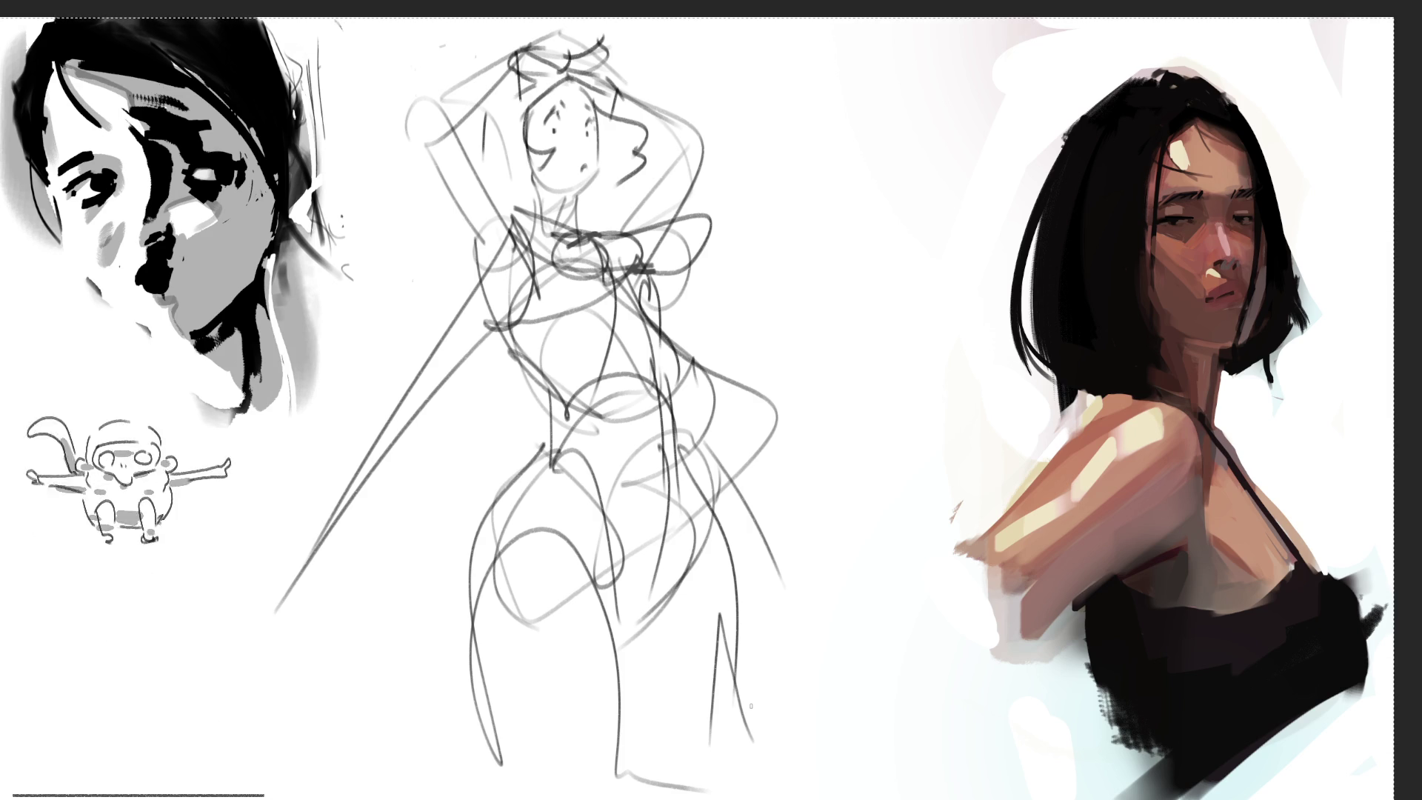
{"action": "mouse_move", "coordinate": [548, 443]}
{"action": "left_mouse_down"}
{"action": "mouse_move", "coordinate": [667, 445]}
{"action": "mouse_move", "coordinate": [495, 592]}
{"action": "mouse_move", "coordinate": [656, 461]}
{"action": "mouse_move", "coordinate": [649, 582]}
{"action": "mouse_move", "coordinate": [712, 548]}
{"action": "mouse_move", "coordinate": [684, 708]}
{"action": "mouse_move", "coordinate": [622, 589]}
{"action": "mouse_move", "coordinate": [614, 759]}
{"action": "mouse_move", "coordinate": [518, 756]}
{"action": "mouse_move", "coordinate": [533, 777]}
{"action": "mouse_move", "coordinate": [632, 747]}
{"action": "mouse_move", "coordinate": [675, 754]}
{"action": "left_mouse_up"}
{"action": "left_click_drag", "start_coordinate": [709, 539], "coordinate": [696, 740]}
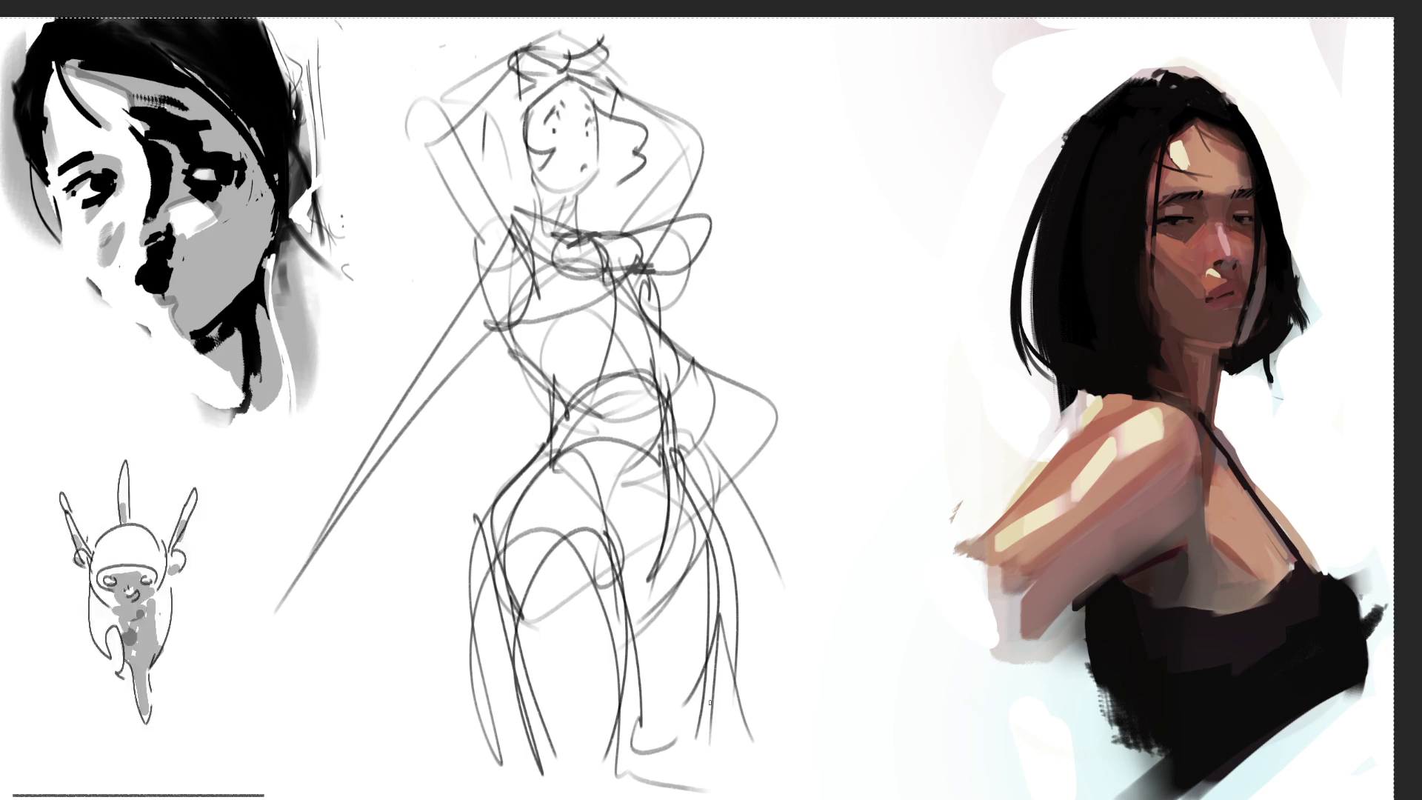
Step: Draw the body line and the raised arm lines on the figure's left
{"action": "left_click_drag", "start_coordinate": [415, 86], "coordinate": [453, 205]}
{"action": "left_click_drag", "start_coordinate": [431, 87], "coordinate": [533, 244]}
{"action": "left_click_drag", "start_coordinate": [420, 89], "coordinate": [513, 51]}
{"action": "mouse_move", "coordinate": [467, 113]}
{"action": "left_mouse_down"}
{"action": "mouse_move", "coordinate": [547, 56]}
{"action": "mouse_move", "coordinate": [700, 145]}
{"action": "left_mouse_up"}
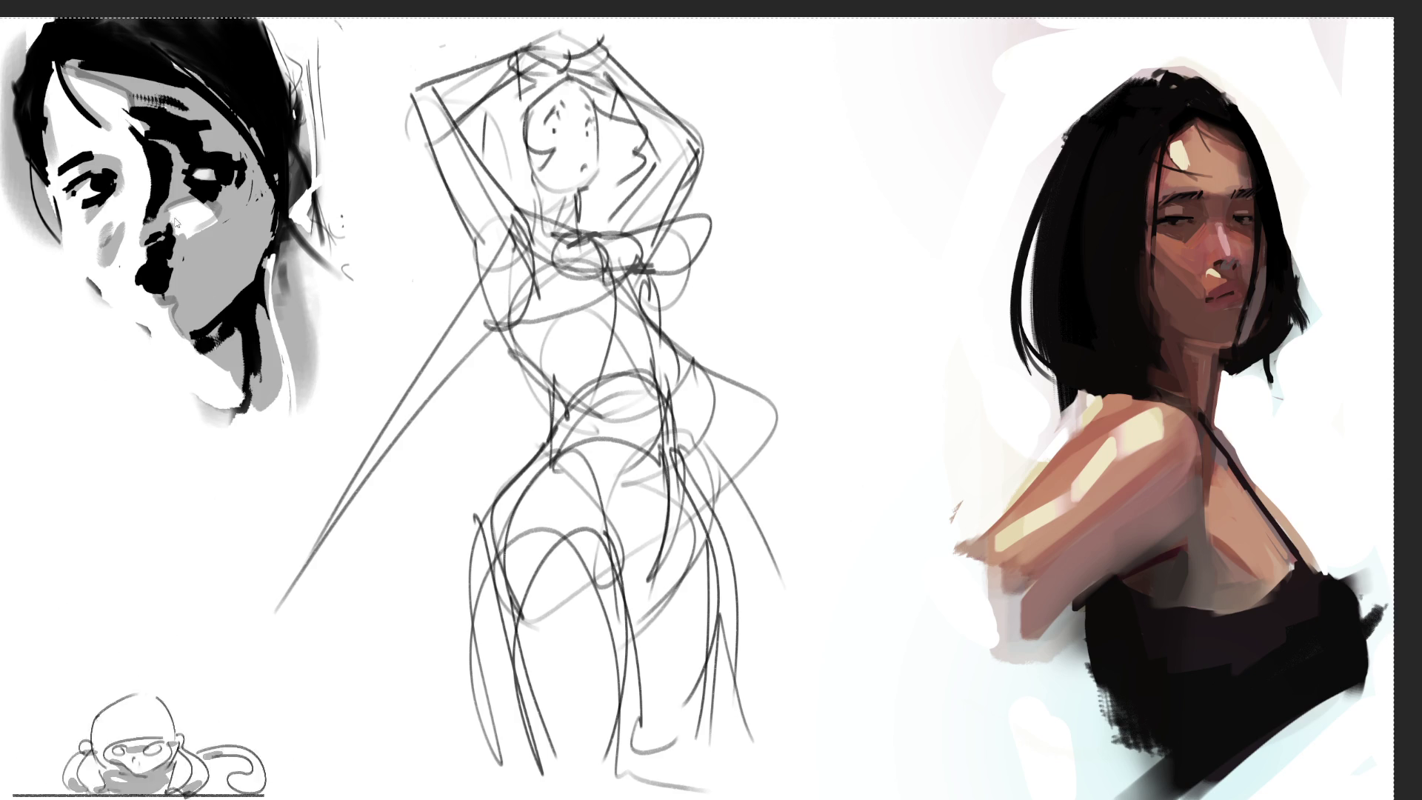
Step: Select the gesture figure, slant it leftward with a transform, deselect and fade it much lighter
{"action": "left_click_drag", "start_coordinate": [458, 257], "coordinate": [725, 253]}
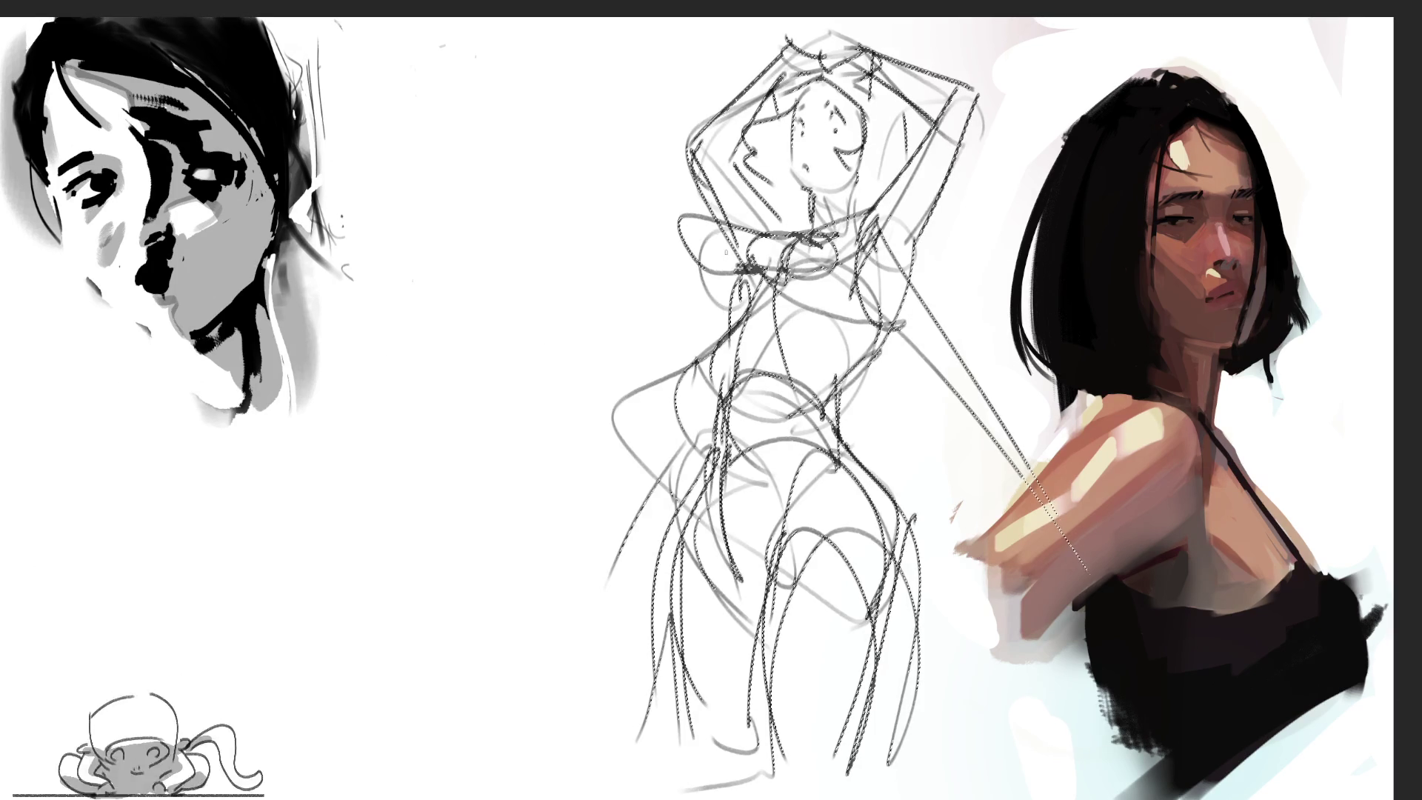
{"action": "key", "text": "ctrl+t"}
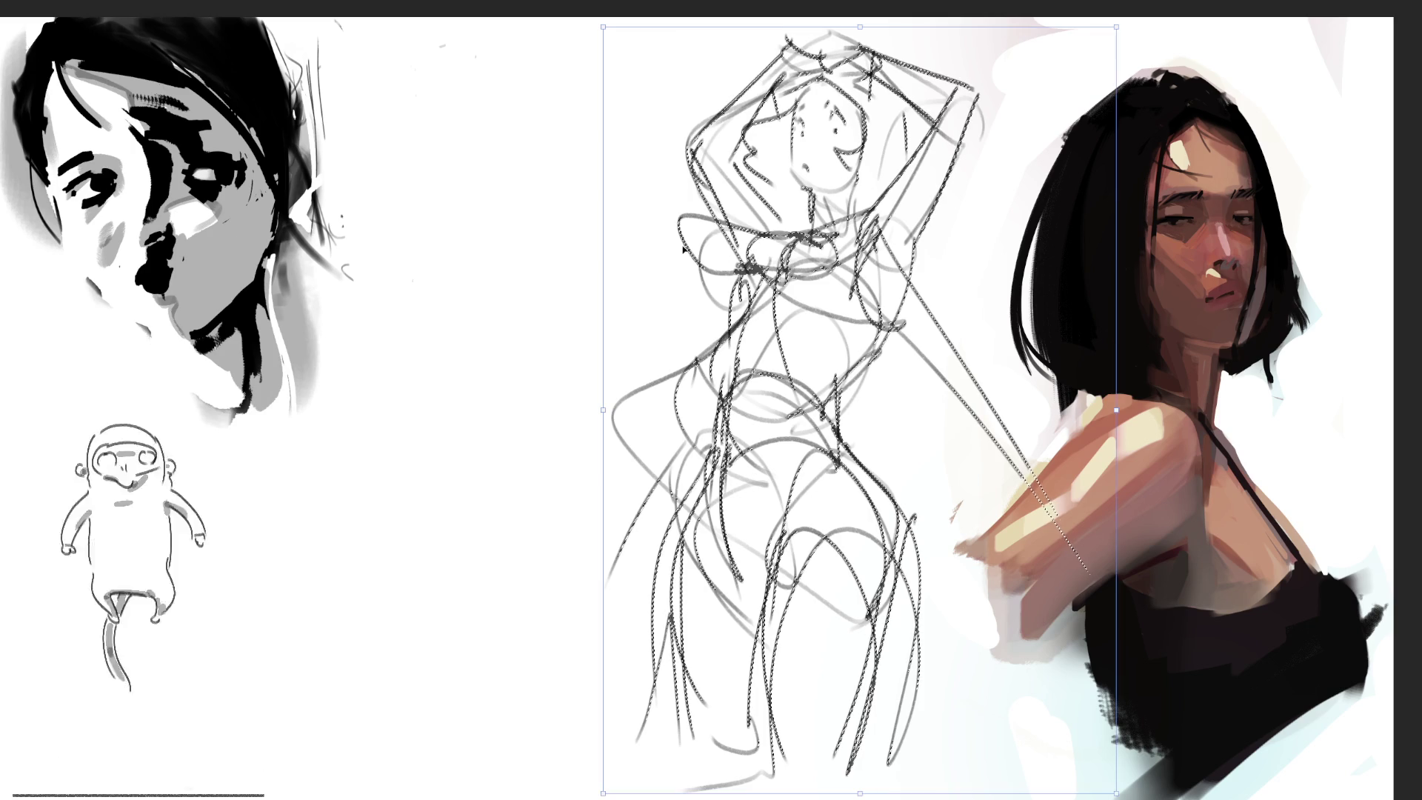
{"action": "left_click_drag", "start_coordinate": [605, 33], "coordinate": [548, 31]}
{"action": "left_click_drag", "start_coordinate": [706, 111], "coordinate": [543, 109]}
{"action": "key", "text": "Return"}
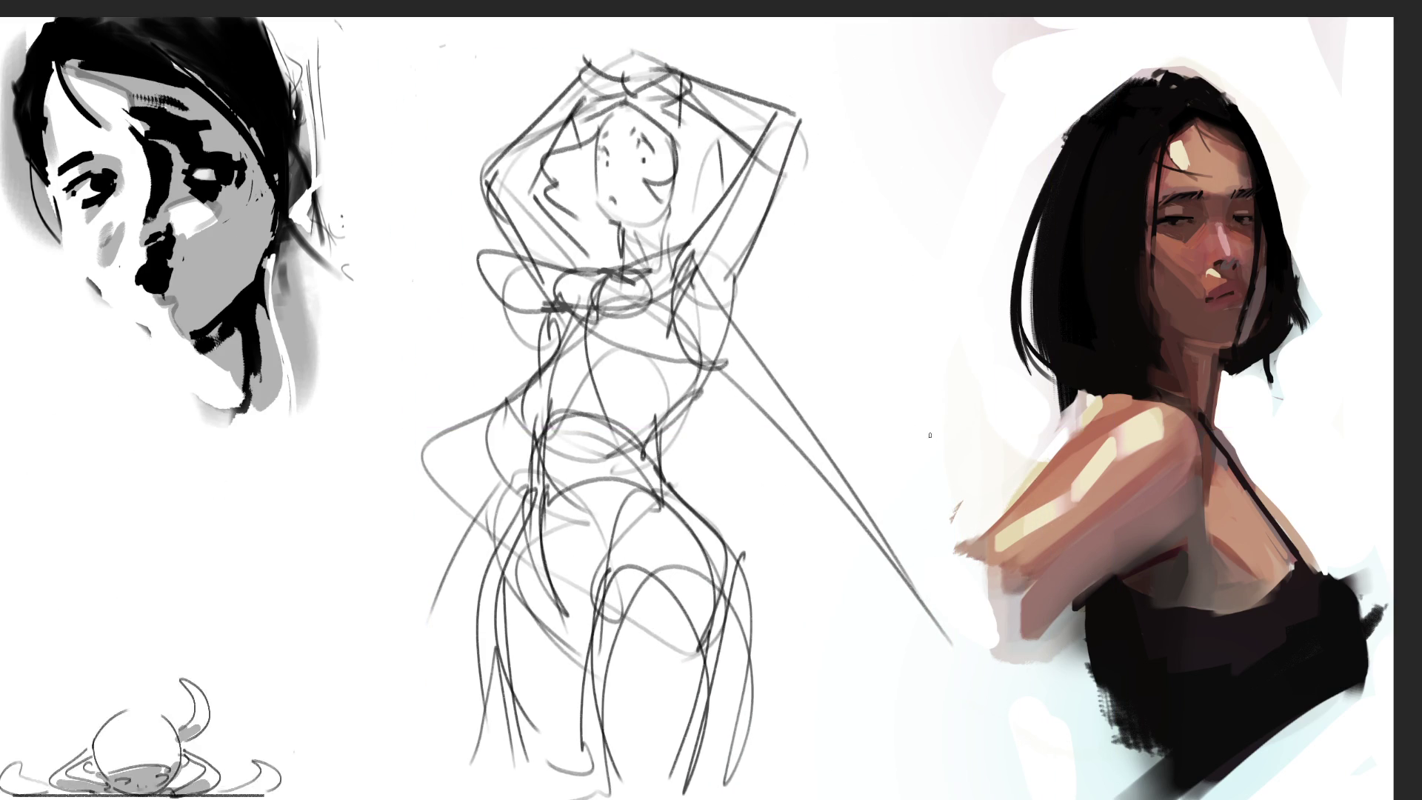
{"action": "key", "text": "ctrl+d"}
{"action": "key", "text": "5"}
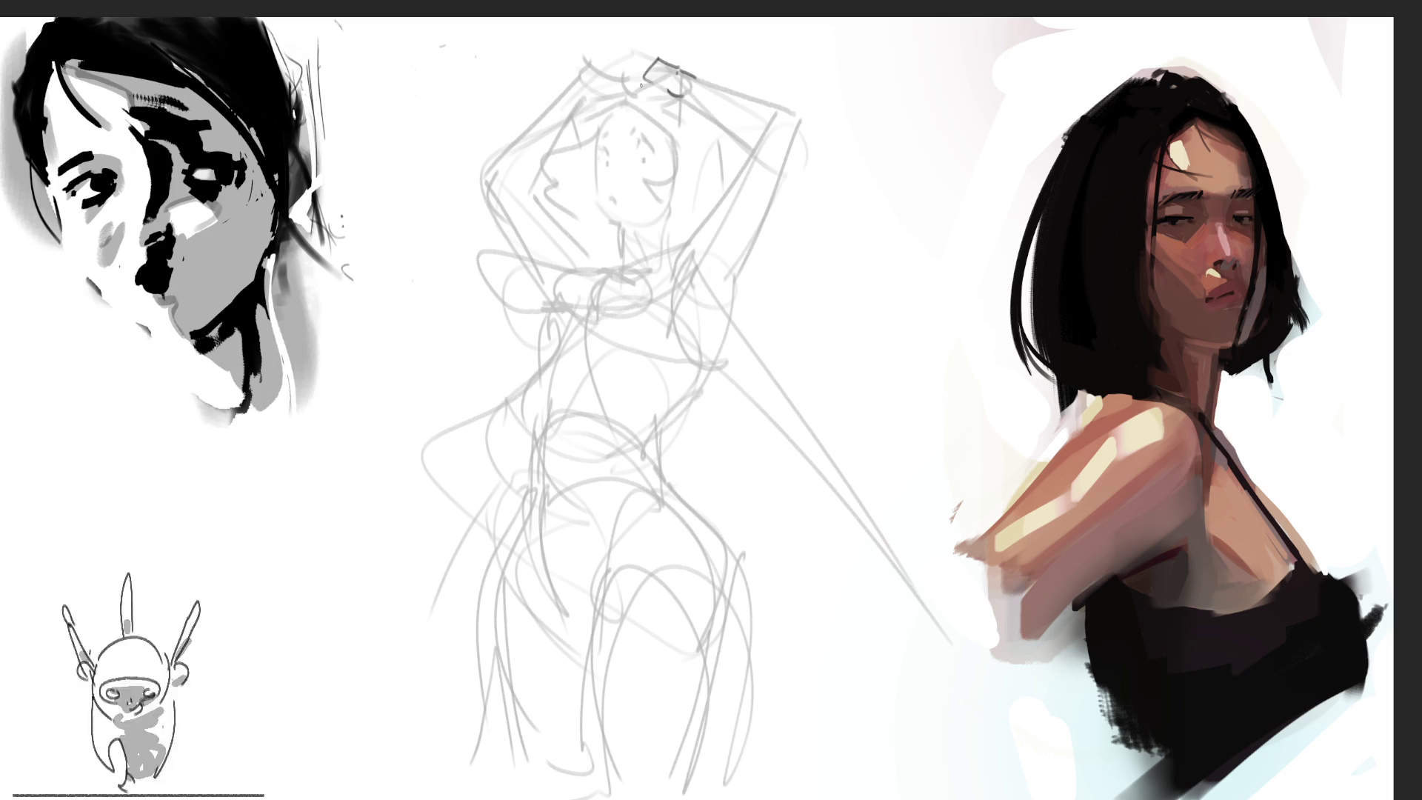
Step: Ink strokes around the head, hands resting on it, and a darker left jaw line
{"action": "mouse_move", "coordinate": [654, 103]}
{"action": "left_mouse_down"}
{"action": "mouse_move", "coordinate": [672, 116]}
{"action": "mouse_move", "coordinate": [597, 108]}
{"action": "left_mouse_up"}
{"action": "mouse_move", "coordinate": [582, 57]}
{"action": "left_mouse_down"}
{"action": "mouse_move", "coordinate": [630, 94]}
{"action": "mouse_move", "coordinate": [613, 92]}
{"action": "left_mouse_up"}
{"action": "mouse_move", "coordinate": [626, 76]}
{"action": "left_mouse_down"}
{"action": "mouse_move", "coordinate": [637, 103]}
{"action": "mouse_move", "coordinate": [591, 115]}
{"action": "left_mouse_up"}
{"action": "mouse_move", "coordinate": [615, 113]}
{"action": "left_mouse_down"}
{"action": "mouse_move", "coordinate": [579, 123]}
{"action": "mouse_move", "coordinate": [650, 114]}
{"action": "left_mouse_up"}
{"action": "mouse_move", "coordinate": [642, 106]}
{"action": "left_mouse_down"}
{"action": "mouse_move", "coordinate": [665, 117]}
{"action": "mouse_move", "coordinate": [652, 120]}
{"action": "left_mouse_up"}
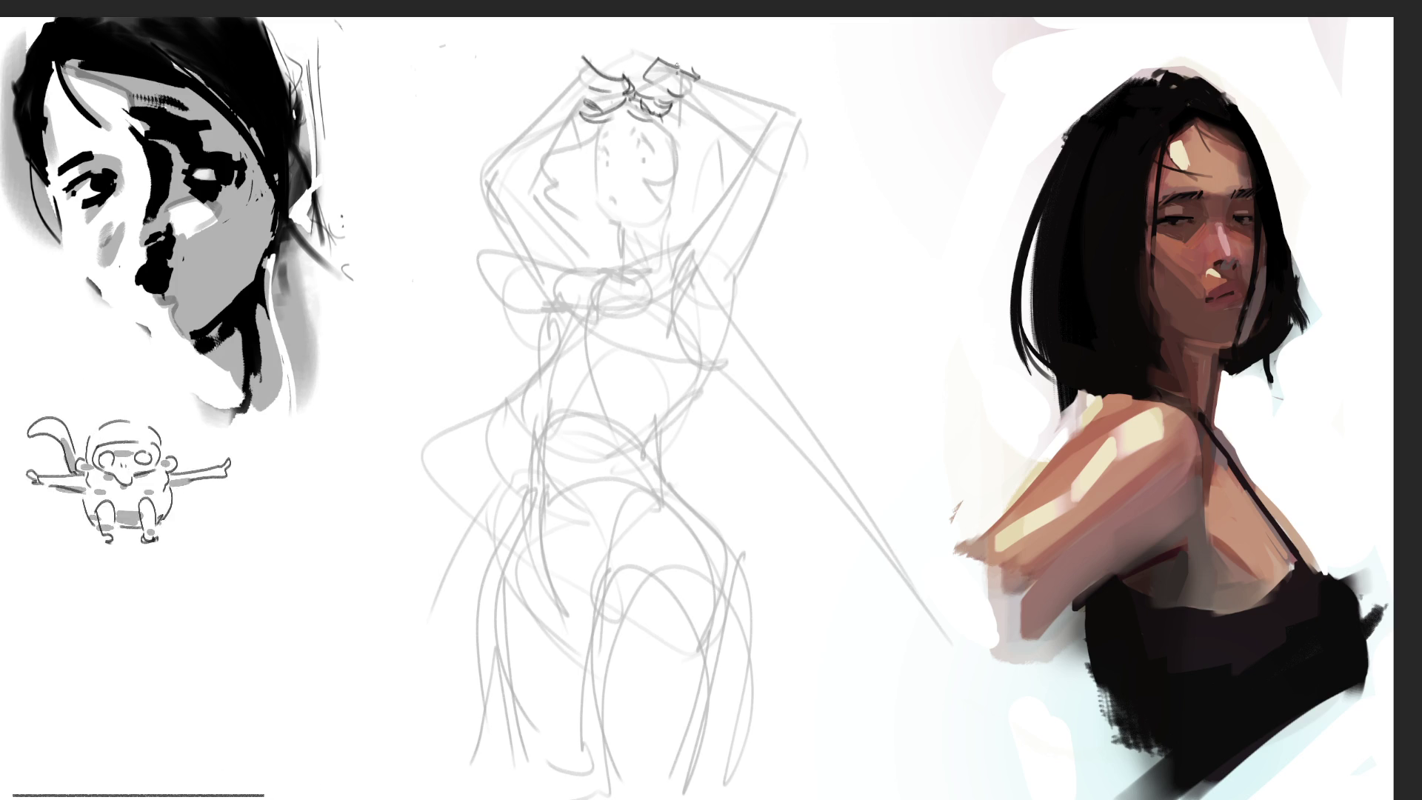
{"action": "mouse_move", "coordinate": [637, 154]}
{"action": "left_mouse_down"}
{"action": "mouse_move", "coordinate": [654, 158]}
{"action": "mouse_move", "coordinate": [600, 159]}
{"action": "mouse_move", "coordinate": [650, 129]}
{"action": "left_mouse_up"}
{"action": "left_click_drag", "start_coordinate": [609, 196], "coordinate": [615, 212]}
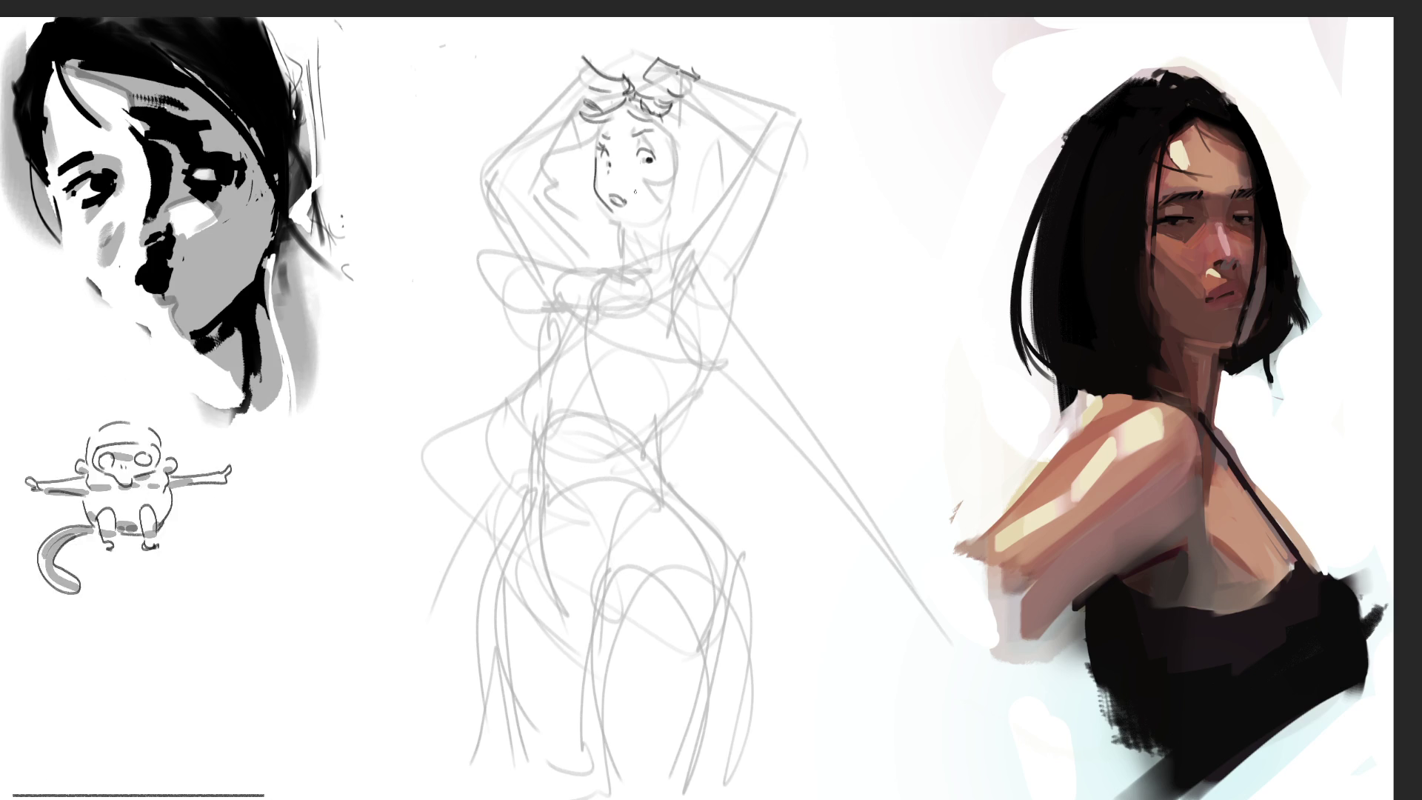
{"action": "key", "text": "ctrl+z"}
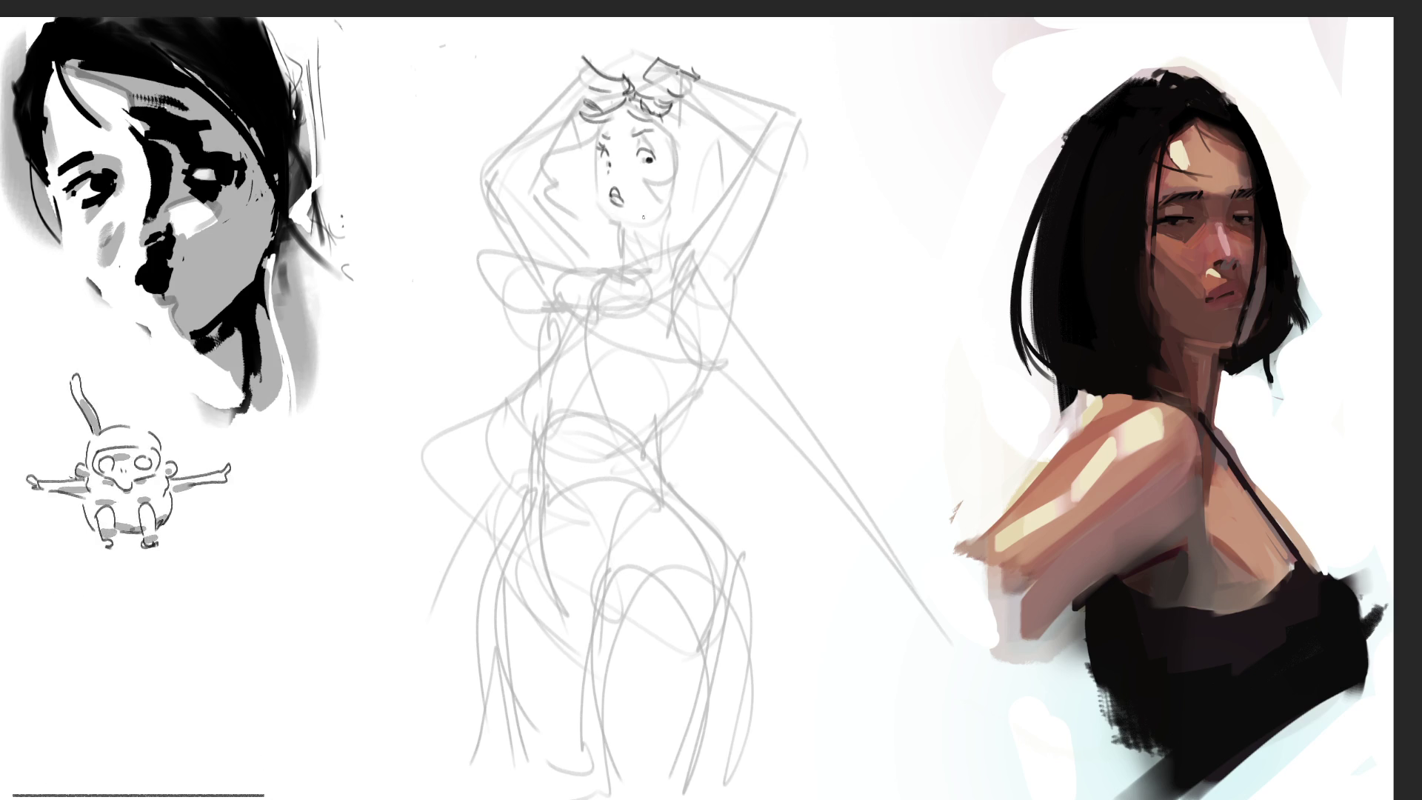
{"action": "key", "text": "ctrl+z"}
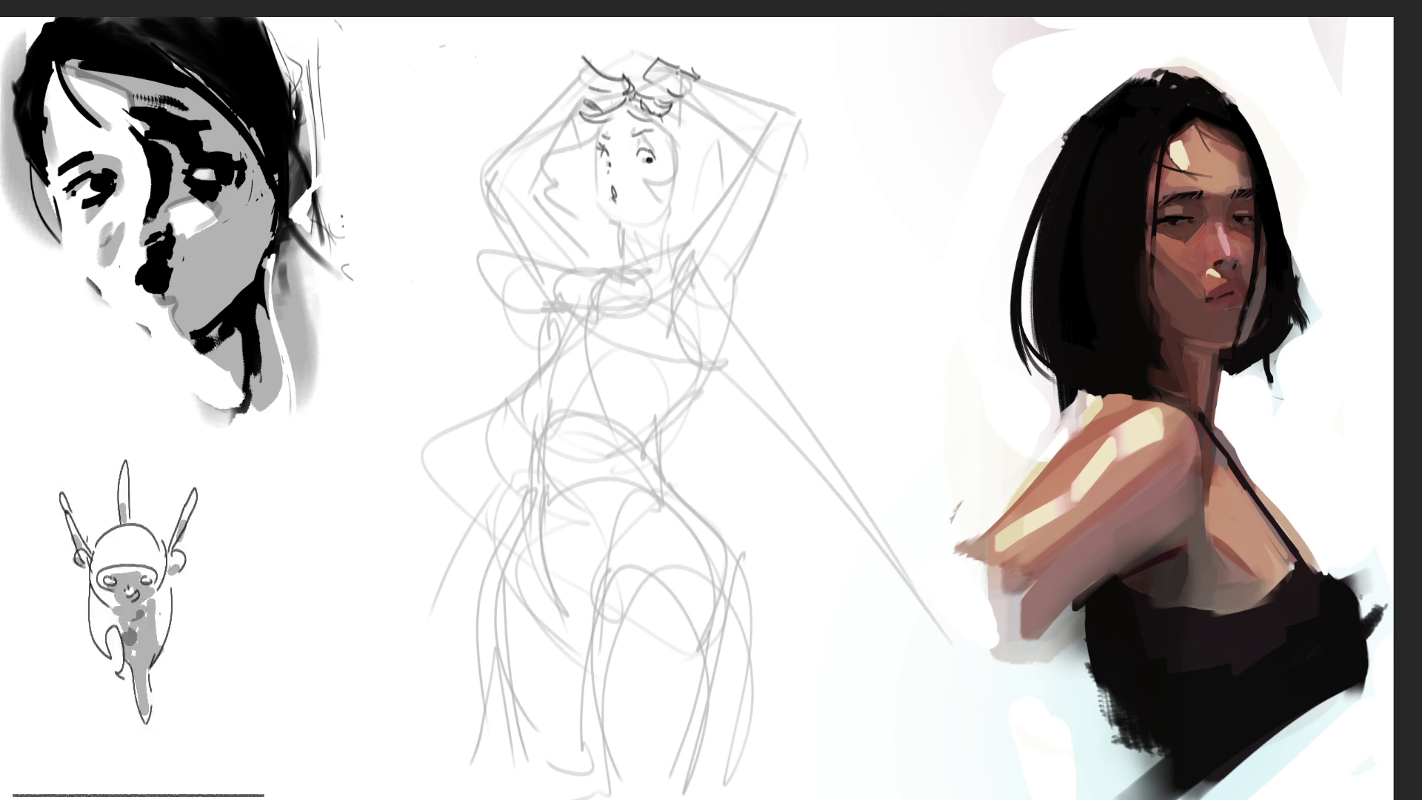
{"action": "left_click_drag", "start_coordinate": [593, 151], "coordinate": [612, 221]}
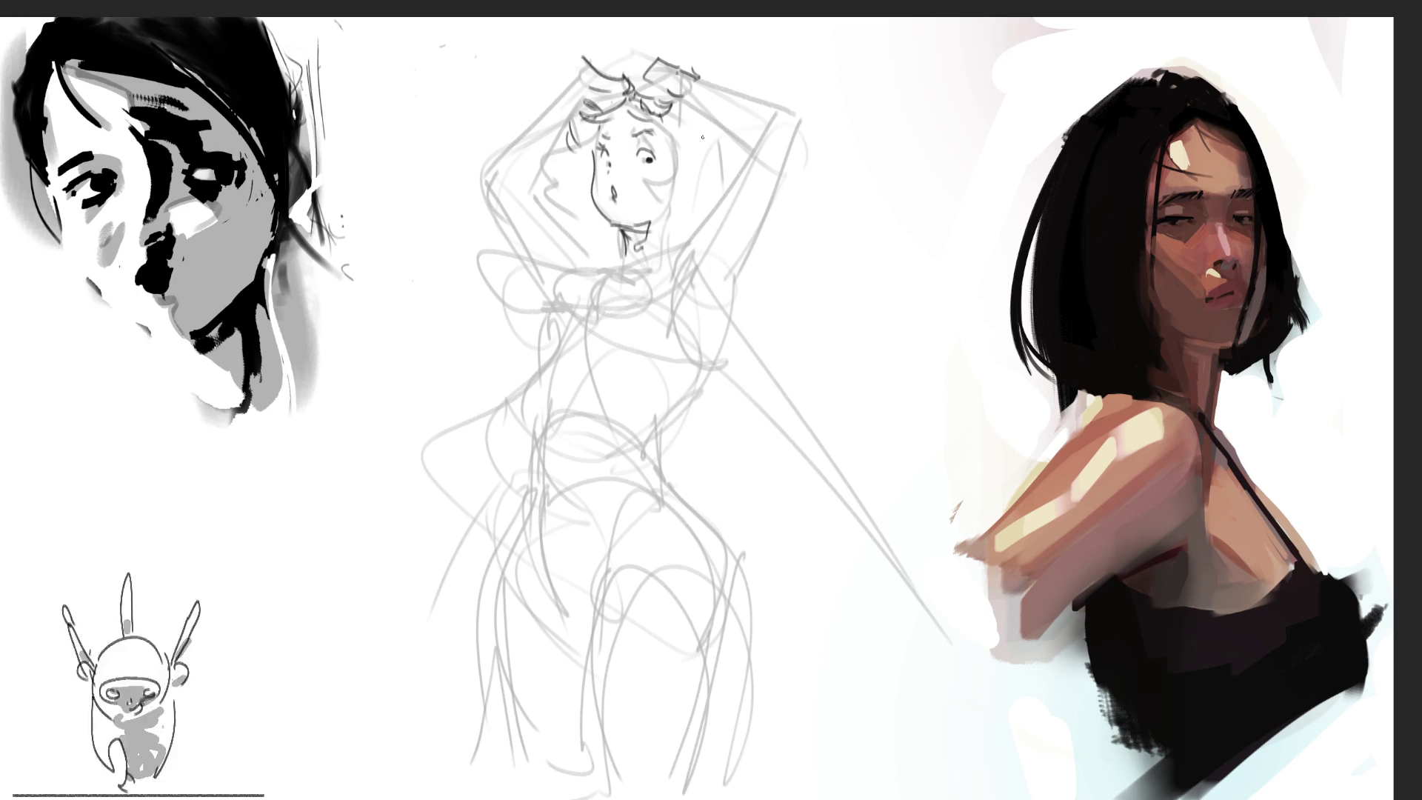
Step: Add curly, wavy hair along both sides of the head and chin
{"action": "mouse_move", "coordinate": [696, 109]}
{"action": "left_mouse_down"}
{"action": "mouse_move", "coordinate": [732, 151]}
{"action": "mouse_move", "coordinate": [716, 177]}
{"action": "left_mouse_up"}
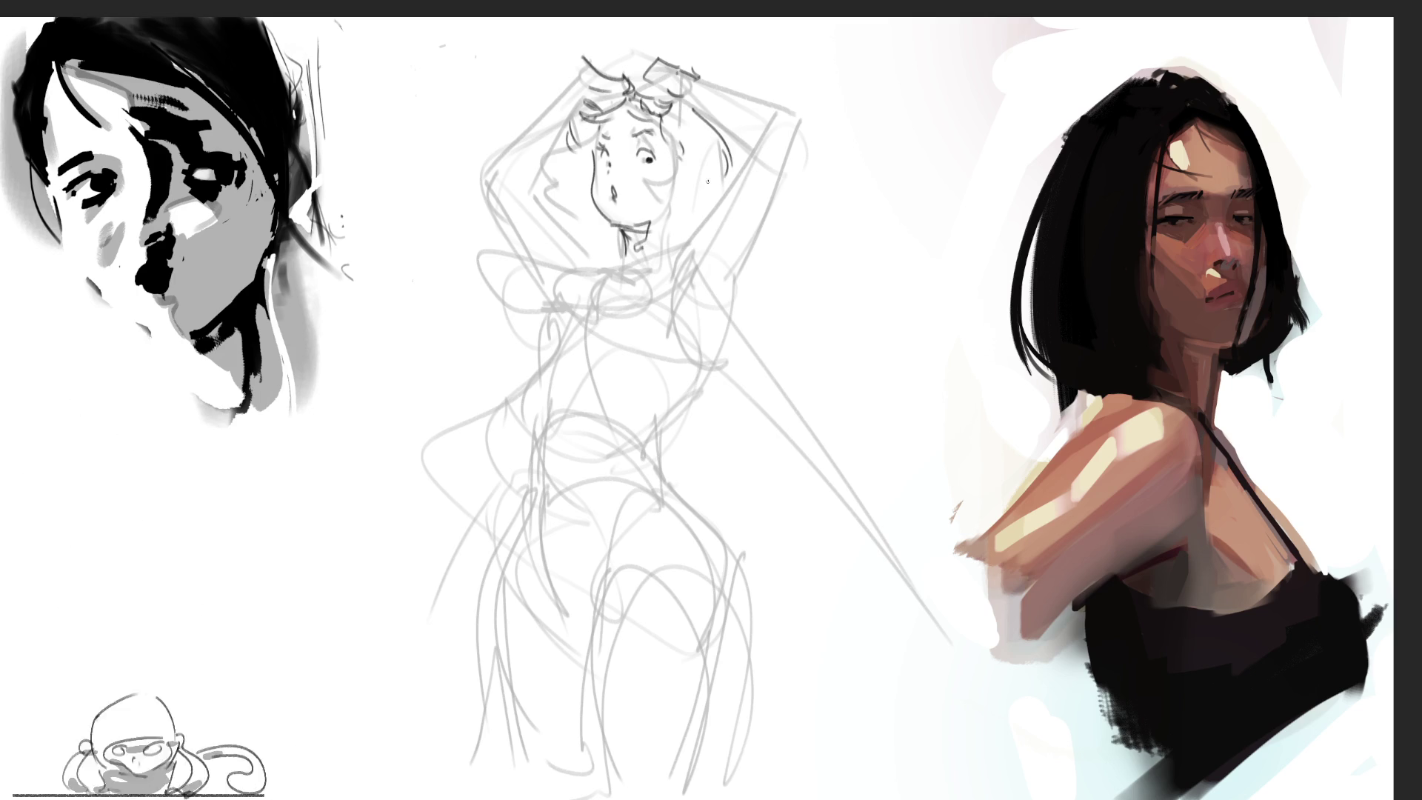
{"action": "mouse_move", "coordinate": [582, 153]}
{"action": "left_mouse_down"}
{"action": "mouse_move", "coordinate": [557, 194]}
{"action": "mouse_move", "coordinate": [583, 233]}
{"action": "left_mouse_up"}
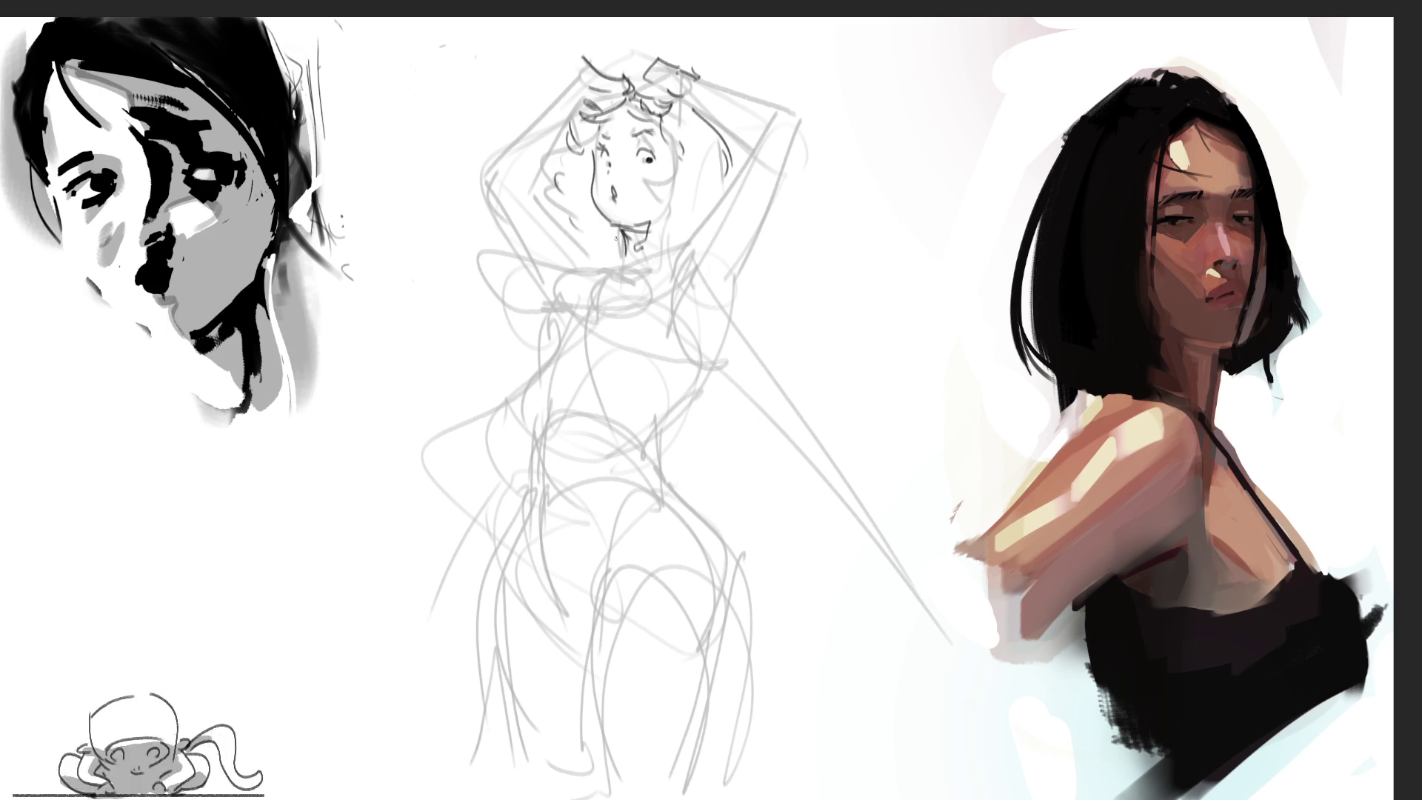
{"action": "left_click_drag", "start_coordinate": [566, 178], "coordinate": [616, 245]}
{"action": "mouse_move", "coordinate": [674, 159]}
{"action": "left_mouse_down"}
{"action": "mouse_move", "coordinate": [650, 197]}
{"action": "mouse_move", "coordinate": [690, 235]}
{"action": "left_mouse_up"}
{"action": "mouse_move", "coordinate": [730, 166]}
{"action": "left_mouse_down"}
{"action": "mouse_move", "coordinate": [711, 201]}
{"action": "mouse_move", "coordinate": [730, 206]}
{"action": "left_mouse_up"}
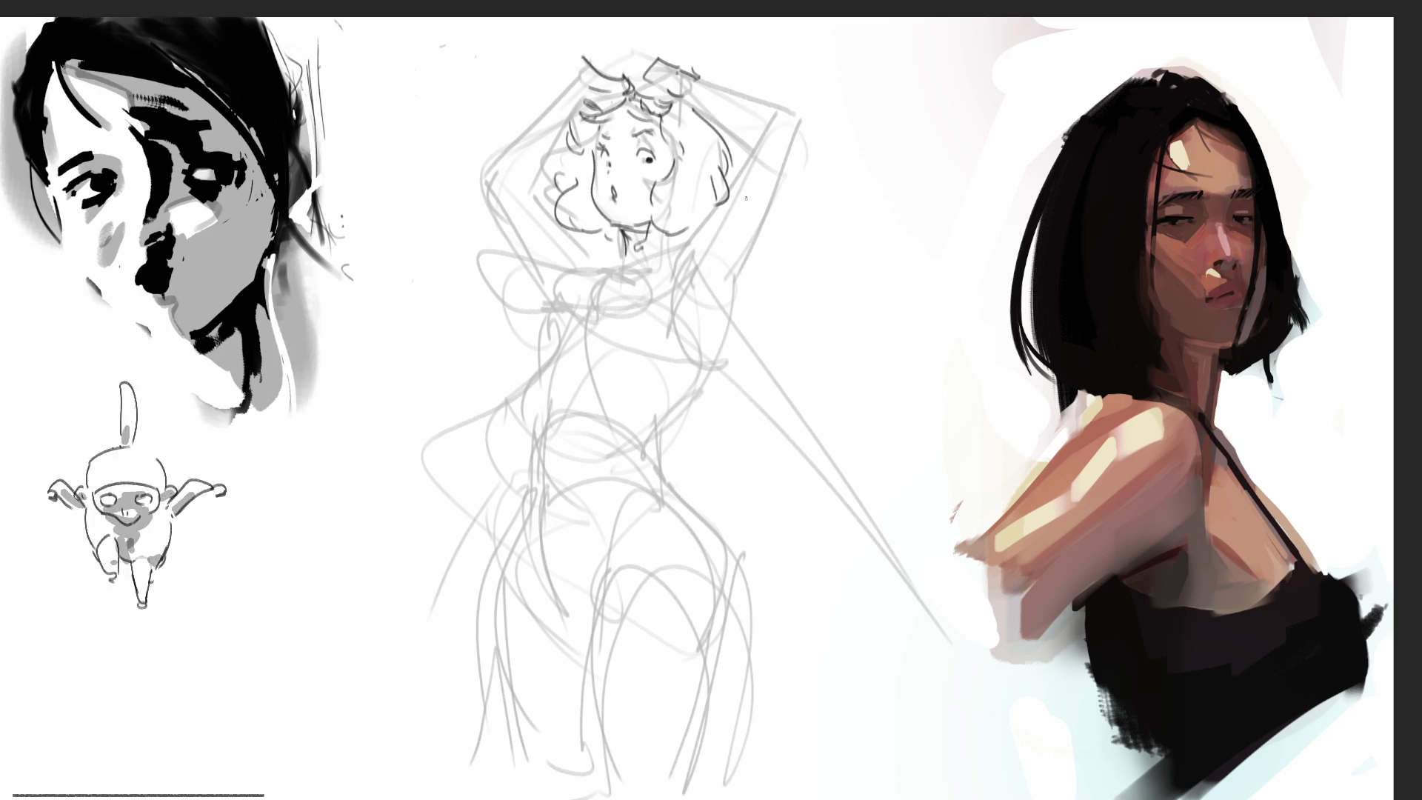
Step: Ink the raised right arm, underarm line, torso edges and looping waistline
{"action": "mouse_move", "coordinate": [689, 81]}
{"action": "left_mouse_down"}
{"action": "mouse_move", "coordinate": [739, 128]}
{"action": "mouse_move", "coordinate": [746, 104]}
{"action": "mouse_move", "coordinate": [788, 118]}
{"action": "mouse_move", "coordinate": [694, 240]}
{"action": "left_mouse_up"}
{"action": "left_click_drag", "start_coordinate": [795, 123], "coordinate": [719, 260]}
{"action": "left_click_drag", "start_coordinate": [720, 258], "coordinate": [714, 271]}
{"action": "mouse_move", "coordinate": [720, 202]}
{"action": "left_mouse_down"}
{"action": "mouse_move", "coordinate": [707, 218]}
{"action": "mouse_move", "coordinate": [733, 274]}
{"action": "left_mouse_up"}
{"action": "key", "text": "ctrl+z"}
{"action": "mouse_move", "coordinate": [761, 205]}
{"action": "left_mouse_down"}
{"action": "mouse_move", "coordinate": [720, 285]}
{"action": "mouse_move", "coordinate": [676, 308]}
{"action": "left_mouse_up"}
{"action": "mouse_move", "coordinate": [737, 256]}
{"action": "left_mouse_down"}
{"action": "mouse_move", "coordinate": [703, 351]}
{"action": "mouse_move", "coordinate": [657, 282]}
{"action": "left_mouse_up"}
{"action": "mouse_move", "coordinate": [689, 237]}
{"action": "left_mouse_down"}
{"action": "mouse_move", "coordinate": [651, 293]}
{"action": "mouse_move", "coordinate": [639, 259]}
{"action": "mouse_move", "coordinate": [652, 383]}
{"action": "left_mouse_up"}
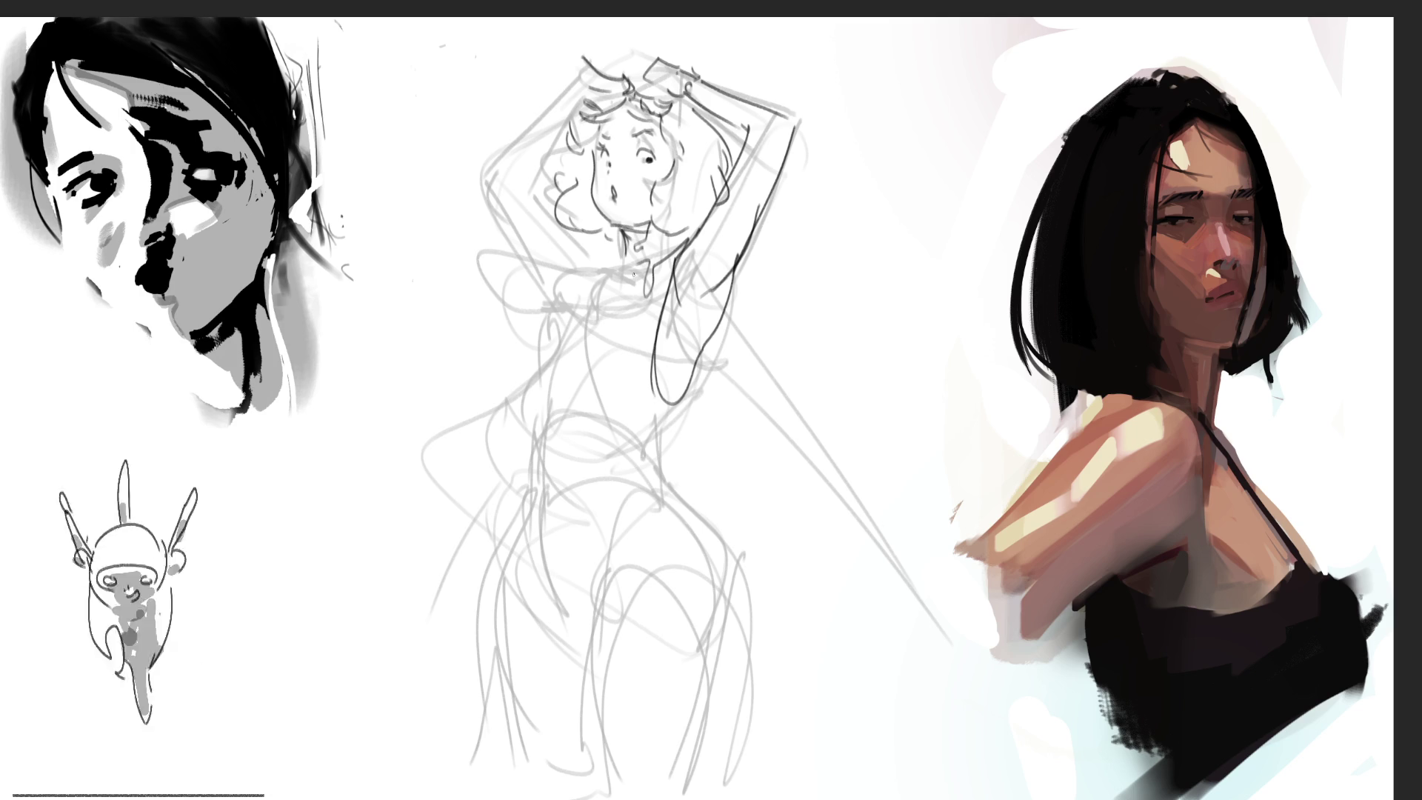
{"action": "mouse_move", "coordinate": [583, 313]}
{"action": "left_mouse_down"}
{"action": "mouse_move", "coordinate": [574, 355]}
{"action": "mouse_move", "coordinate": [527, 404]}
{"action": "mouse_move", "coordinate": [677, 418]}
{"action": "mouse_move", "coordinate": [696, 393]}
{"action": "left_mouse_up"}
{"action": "mouse_move", "coordinate": [604, 389]}
{"action": "left_mouse_down"}
{"action": "mouse_move", "coordinate": [519, 363]}
{"action": "mouse_move", "coordinate": [607, 260]}
{"action": "left_mouse_up"}
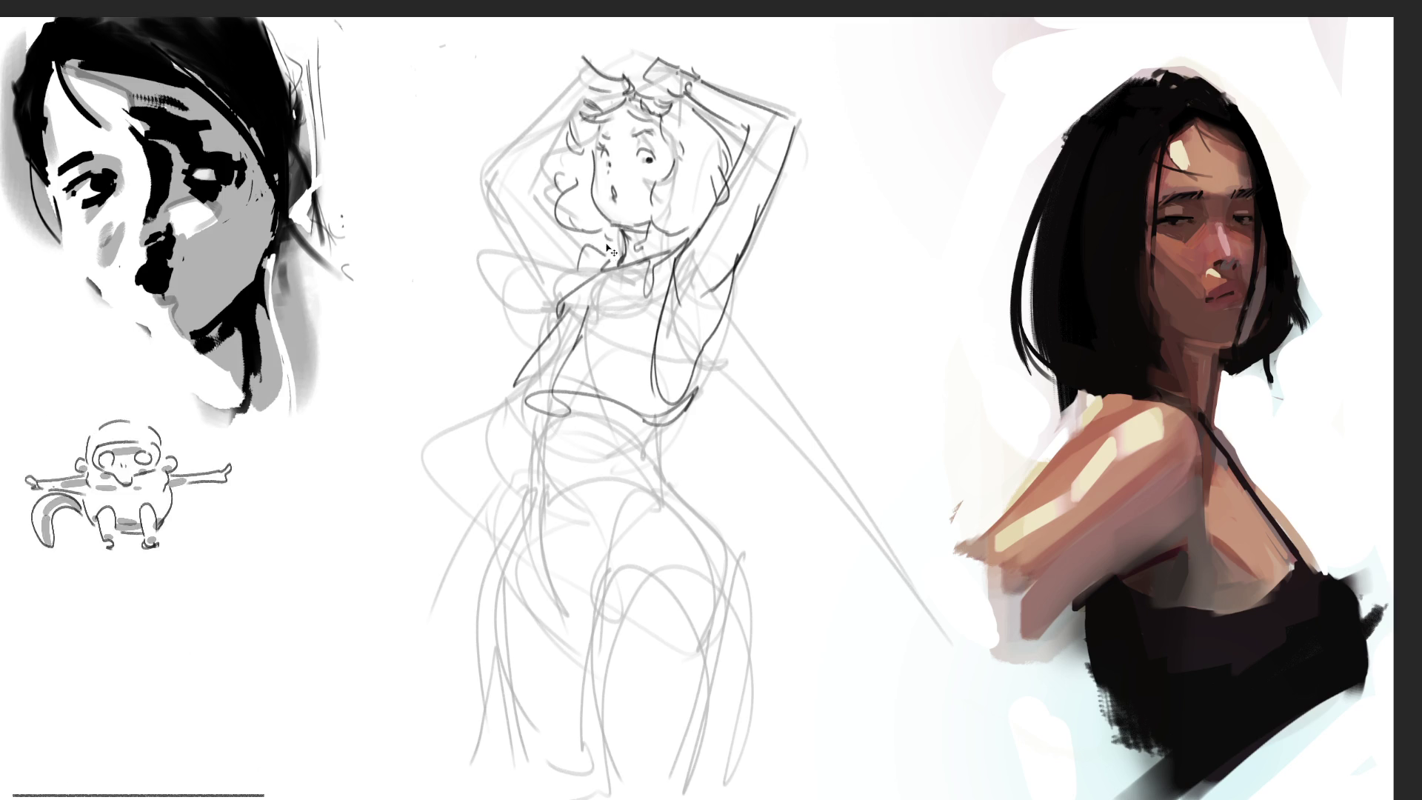
Step: Ink the raised left arm, two leaf-shaped ears atop the head, and a waist loop
{"action": "mouse_move", "coordinate": [539, 174]}
{"action": "left_mouse_down"}
{"action": "mouse_move", "coordinate": [556, 200]}
{"action": "mouse_move", "coordinate": [520, 156]}
{"action": "mouse_move", "coordinate": [577, 283]}
{"action": "left_mouse_up"}
{"action": "mouse_move", "coordinate": [532, 145]}
{"action": "left_mouse_down"}
{"action": "mouse_move", "coordinate": [513, 169]}
{"action": "mouse_move", "coordinate": [582, 73]}
{"action": "left_mouse_up"}
{"action": "key", "text": "ctrl+z"}
{"action": "key", "text": "ctrl+z"}
{"action": "left_click_drag", "start_coordinate": [511, 168], "coordinate": [581, 80]}
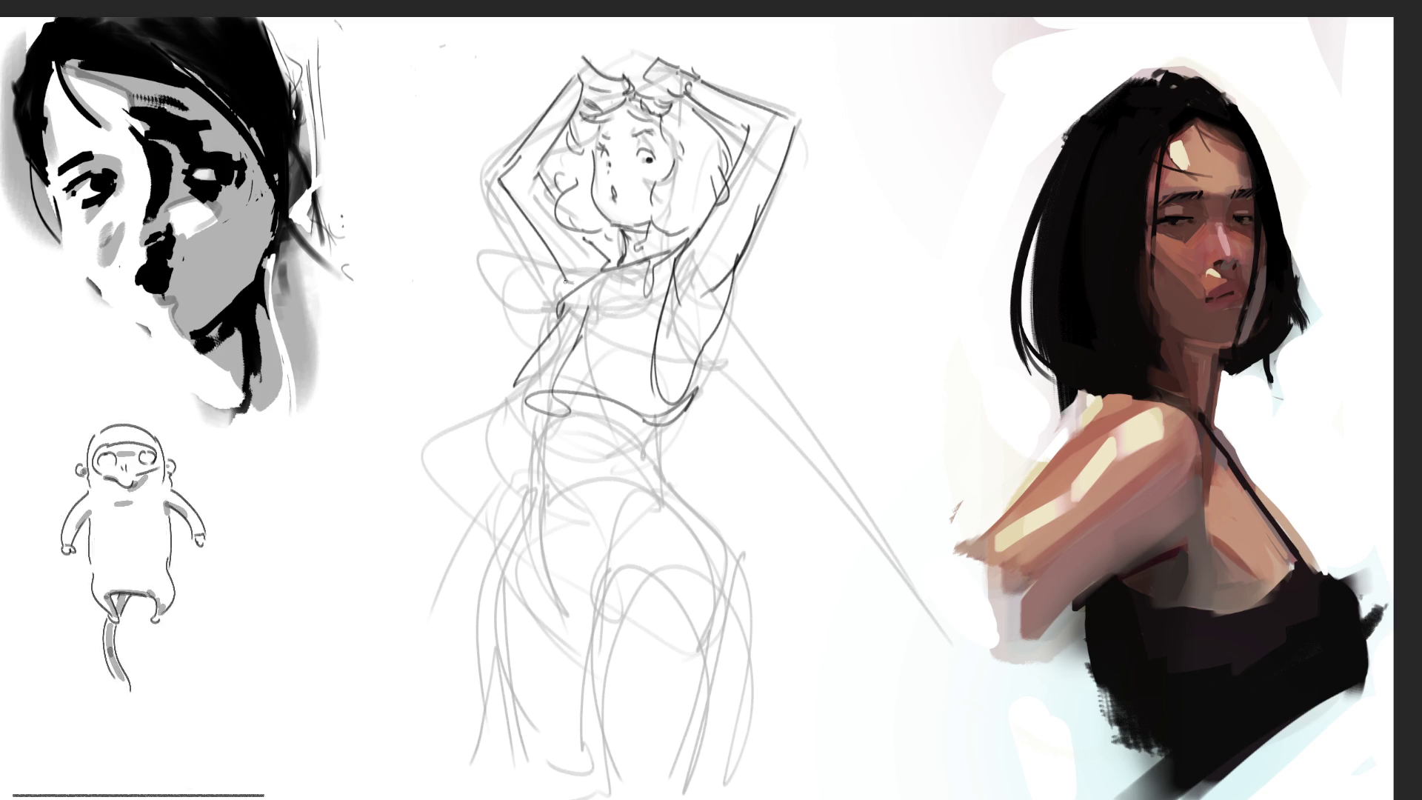
{"action": "mouse_move", "coordinate": [604, 67]}
{"action": "left_mouse_down"}
{"action": "mouse_move", "coordinate": [634, 80]}
{"action": "mouse_move", "coordinate": [708, 23]}
{"action": "mouse_move", "coordinate": [721, 66]}
{"action": "left_mouse_up"}
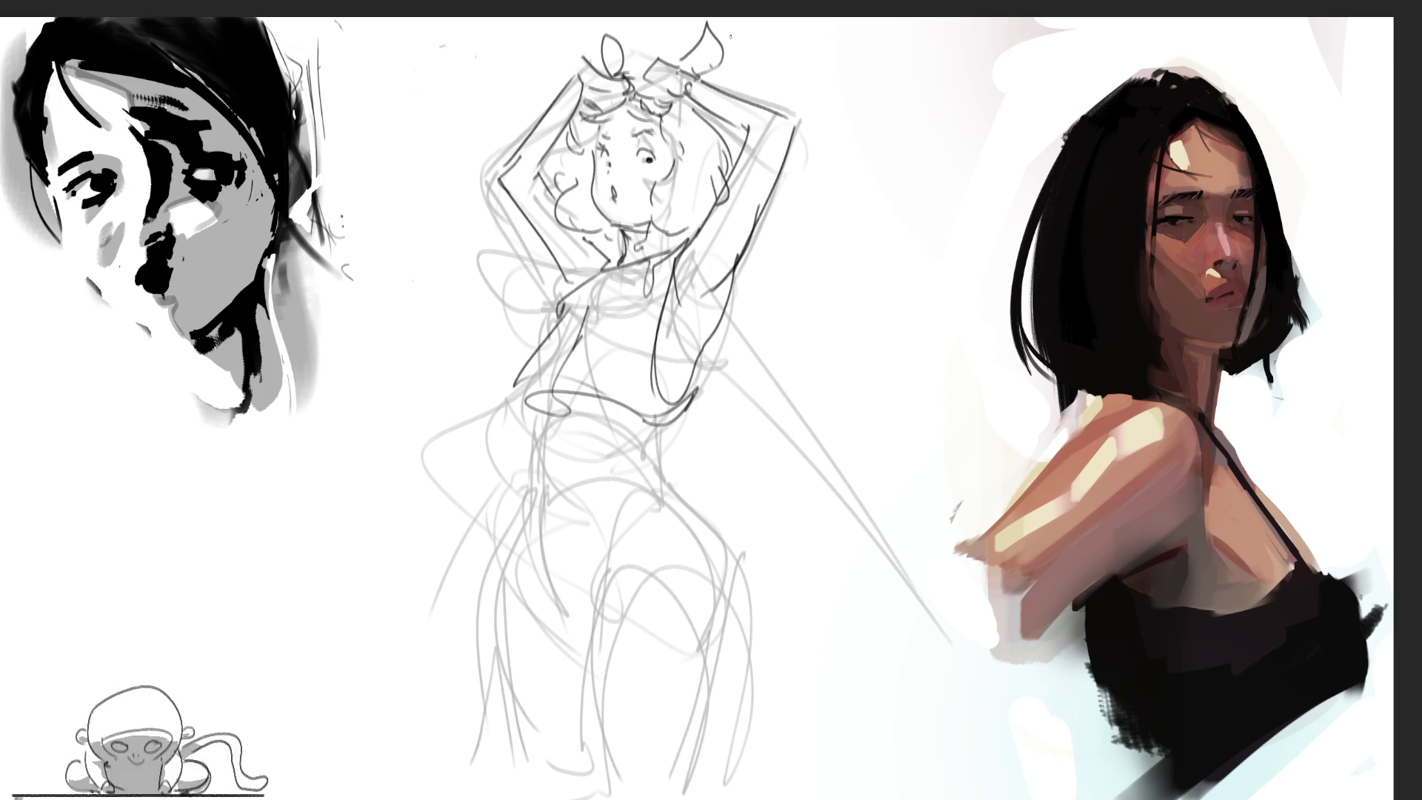
{"action": "mouse_move", "coordinate": [496, 390]}
{"action": "left_mouse_down"}
{"action": "mouse_move", "coordinate": [330, 474]}
{"action": "mouse_move", "coordinate": [593, 485]}
{"action": "mouse_move", "coordinate": [521, 395]}
{"action": "mouse_move", "coordinate": [706, 478]}
{"action": "left_mouse_up"}
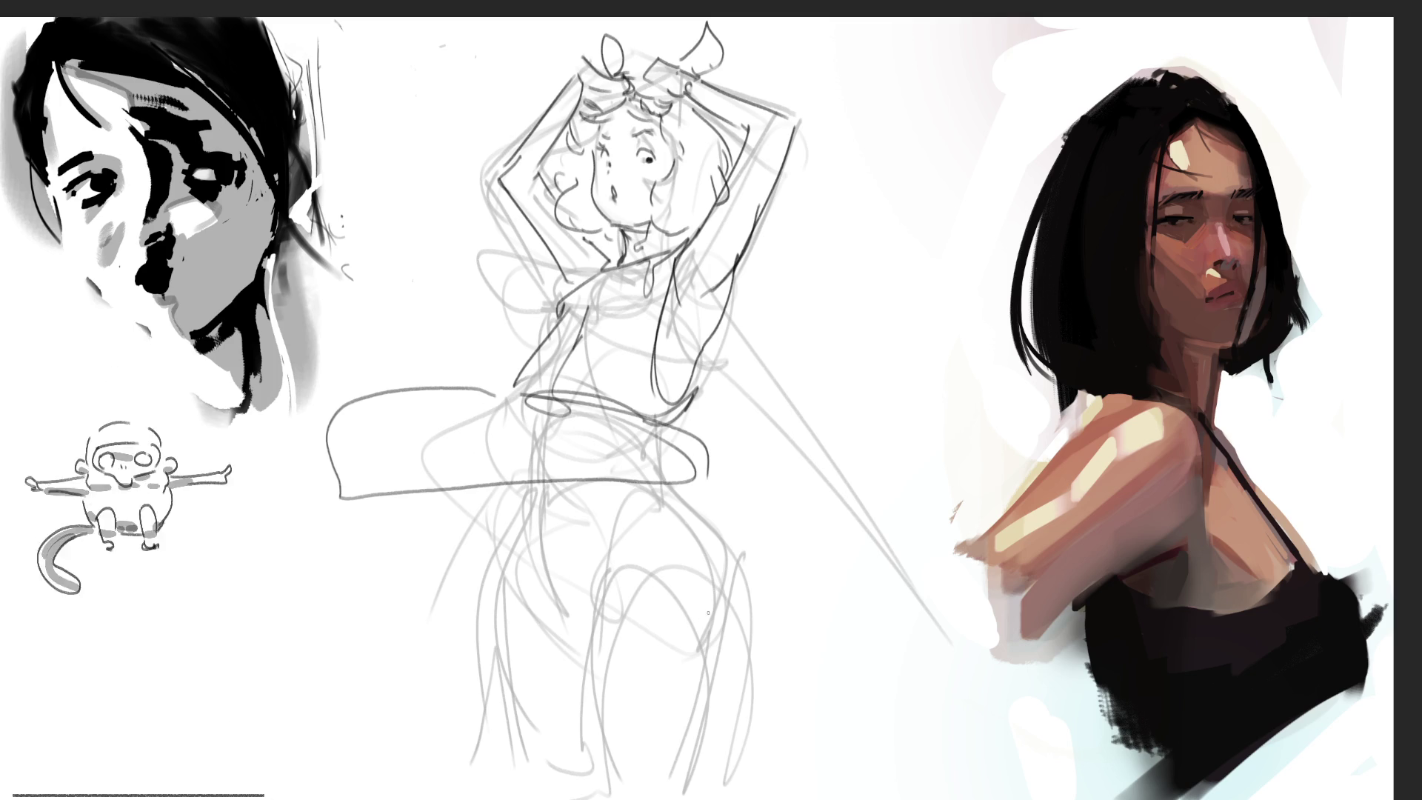
Step: Replace the waist loop with a hoop ellipse and double both the hoop and waist ellipse
{"action": "key", "text": "ctrl+z"}
{"action": "mouse_move", "coordinate": [441, 510]}
{"action": "left_mouse_down"}
{"action": "mouse_move", "coordinate": [356, 491]}
{"action": "mouse_move", "coordinate": [604, 422]}
{"action": "mouse_move", "coordinate": [763, 471]}
{"action": "mouse_move", "coordinate": [689, 485]}
{"action": "mouse_move", "coordinate": [631, 443]}
{"action": "left_mouse_up"}
{"action": "mouse_move", "coordinate": [467, 509]}
{"action": "left_mouse_down"}
{"action": "mouse_move", "coordinate": [437, 511]}
{"action": "mouse_move", "coordinate": [476, 442]}
{"action": "mouse_move", "coordinate": [609, 445]}
{"action": "left_mouse_up"}
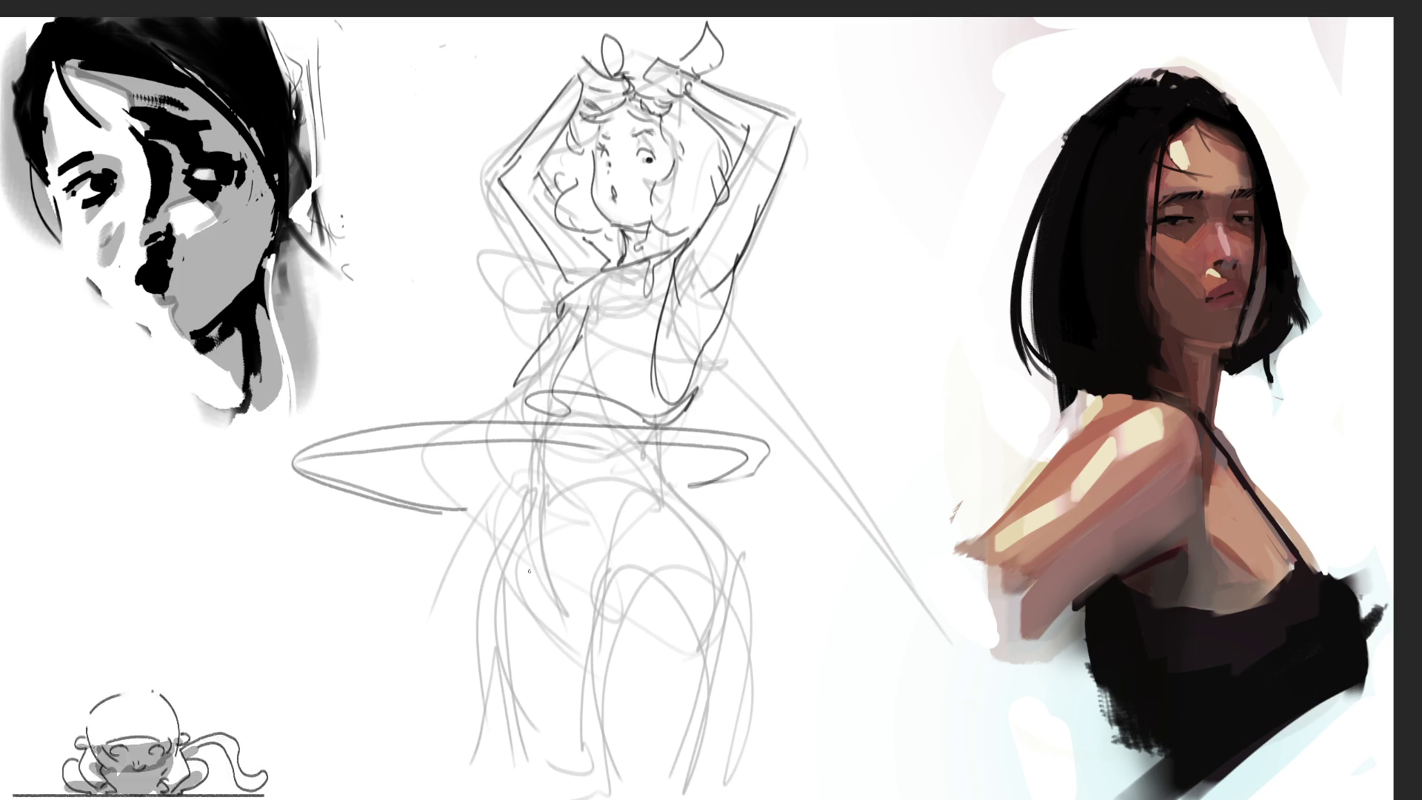
{"action": "mouse_move", "coordinate": [535, 391]}
{"action": "left_mouse_down"}
{"action": "mouse_move", "coordinate": [636, 412]}
{"action": "mouse_move", "coordinate": [640, 432]}
{"action": "left_mouse_up"}
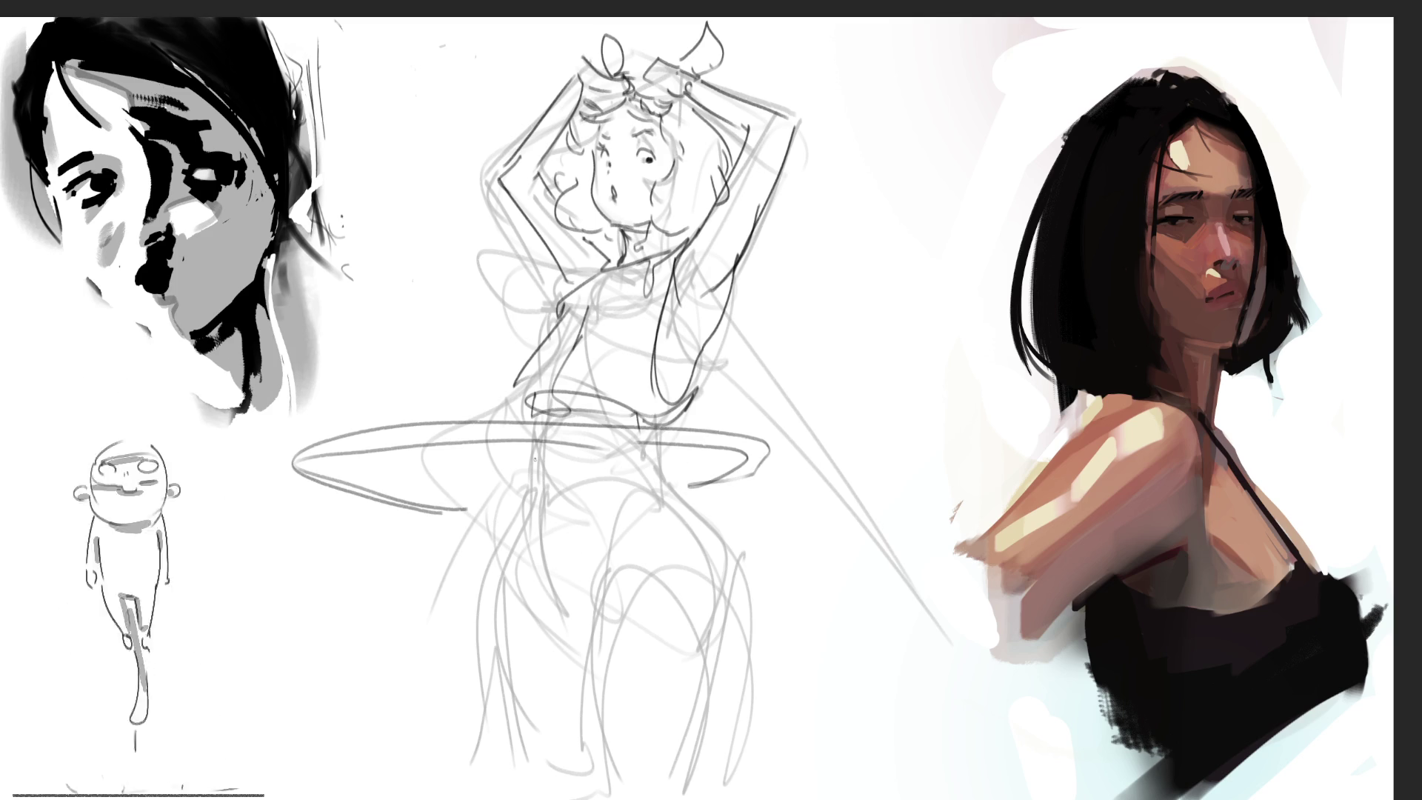
Step: Ink darker lines down both legs to the lower legs, then erase the old left-arm lines
{"action": "mouse_move", "coordinate": [523, 455]}
{"action": "left_mouse_down"}
{"action": "mouse_move", "coordinate": [525, 530]}
{"action": "mouse_move", "coordinate": [581, 639]}
{"action": "left_mouse_up"}
{"action": "left_click_drag", "start_coordinate": [646, 454], "coordinate": [586, 585]}
{"action": "mouse_move", "coordinate": [647, 456]}
{"action": "left_mouse_down"}
{"action": "mouse_move", "coordinate": [691, 498]}
{"action": "mouse_move", "coordinate": [760, 693]}
{"action": "left_mouse_up"}
{"action": "mouse_move", "coordinate": [627, 538]}
{"action": "left_mouse_down"}
{"action": "mouse_move", "coordinate": [587, 658]}
{"action": "mouse_move", "coordinate": [596, 776]}
{"action": "left_mouse_up"}
{"action": "mouse_move", "coordinate": [593, 754]}
{"action": "left_mouse_down"}
{"action": "mouse_move", "coordinate": [676, 622]}
{"action": "mouse_move", "coordinate": [717, 683]}
{"action": "left_mouse_up"}
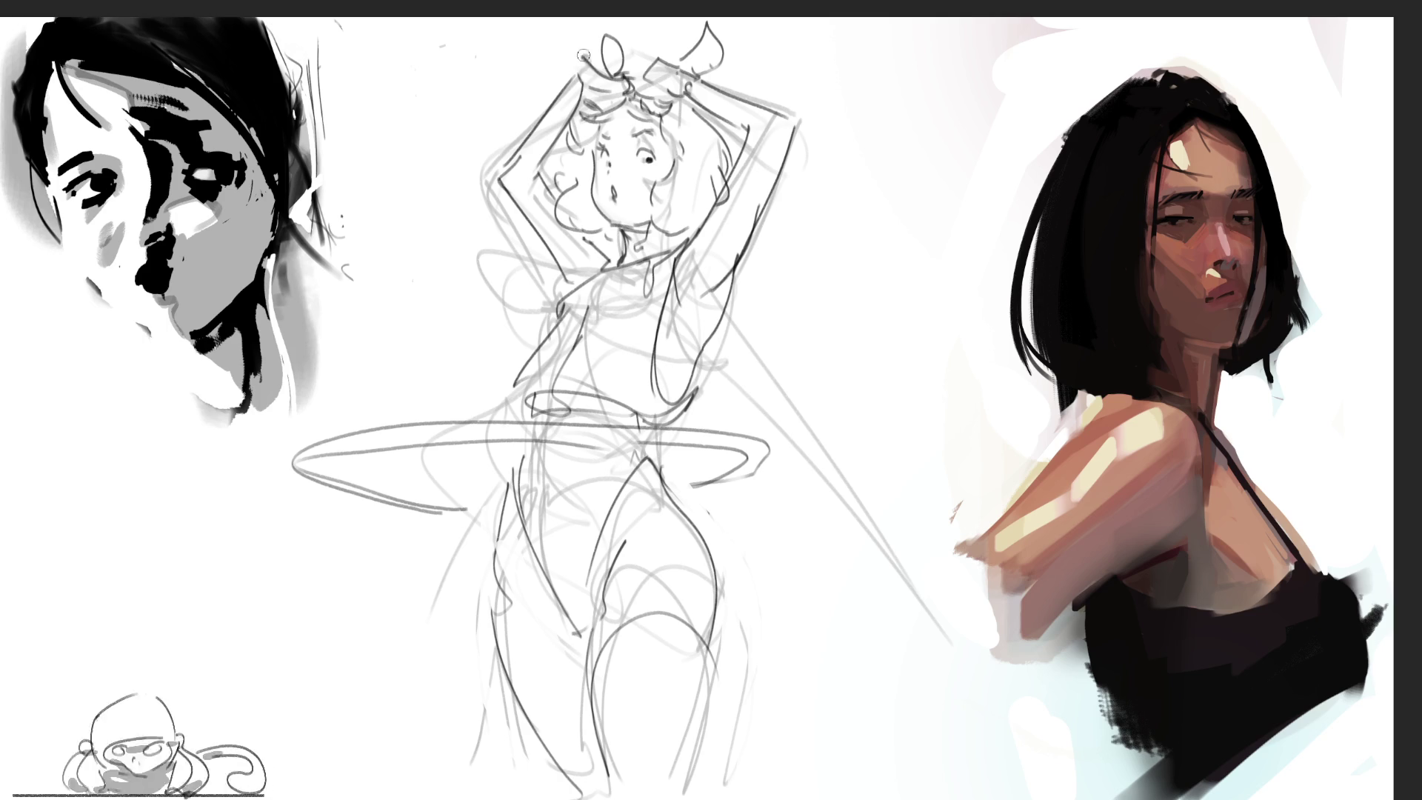
{"action": "mouse_move", "coordinate": [559, 116]}
{"action": "left_mouse_down"}
{"action": "mouse_move", "coordinate": [567, 141]}
{"action": "mouse_move", "coordinate": [497, 159]}
{"action": "mouse_move", "coordinate": [552, 263]}
{"action": "mouse_move", "coordinate": [559, 237]}
{"action": "left_mouse_up"}
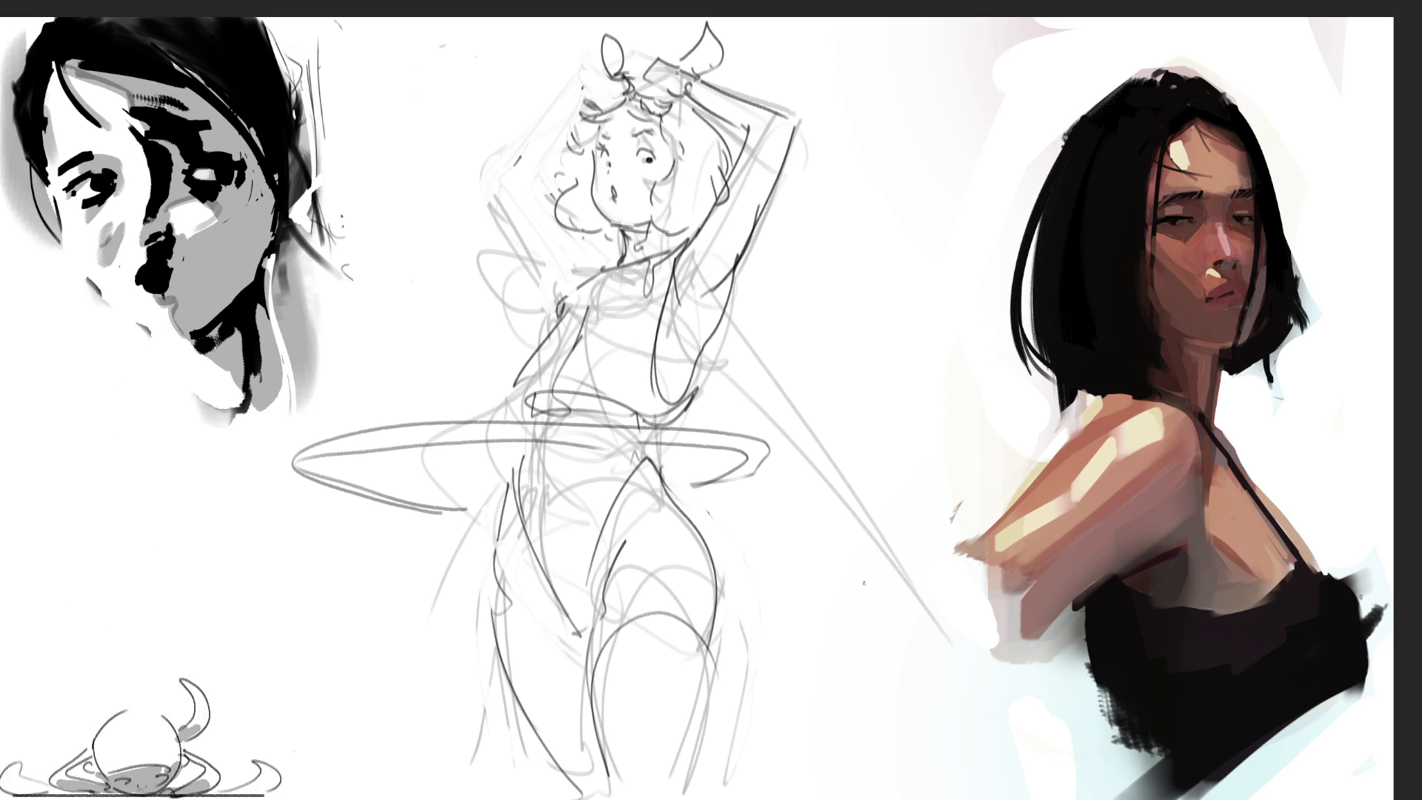
Step: Draw the left arm reaching down to the hoop and a bent right arm with sleeve
{"action": "mouse_move", "coordinate": [561, 282]}
{"action": "left_mouse_down"}
{"action": "mouse_move", "coordinate": [459, 394]}
{"action": "mouse_move", "coordinate": [335, 480]}
{"action": "mouse_move", "coordinate": [337, 501]}
{"action": "mouse_move", "coordinate": [505, 397]}
{"action": "left_mouse_up"}
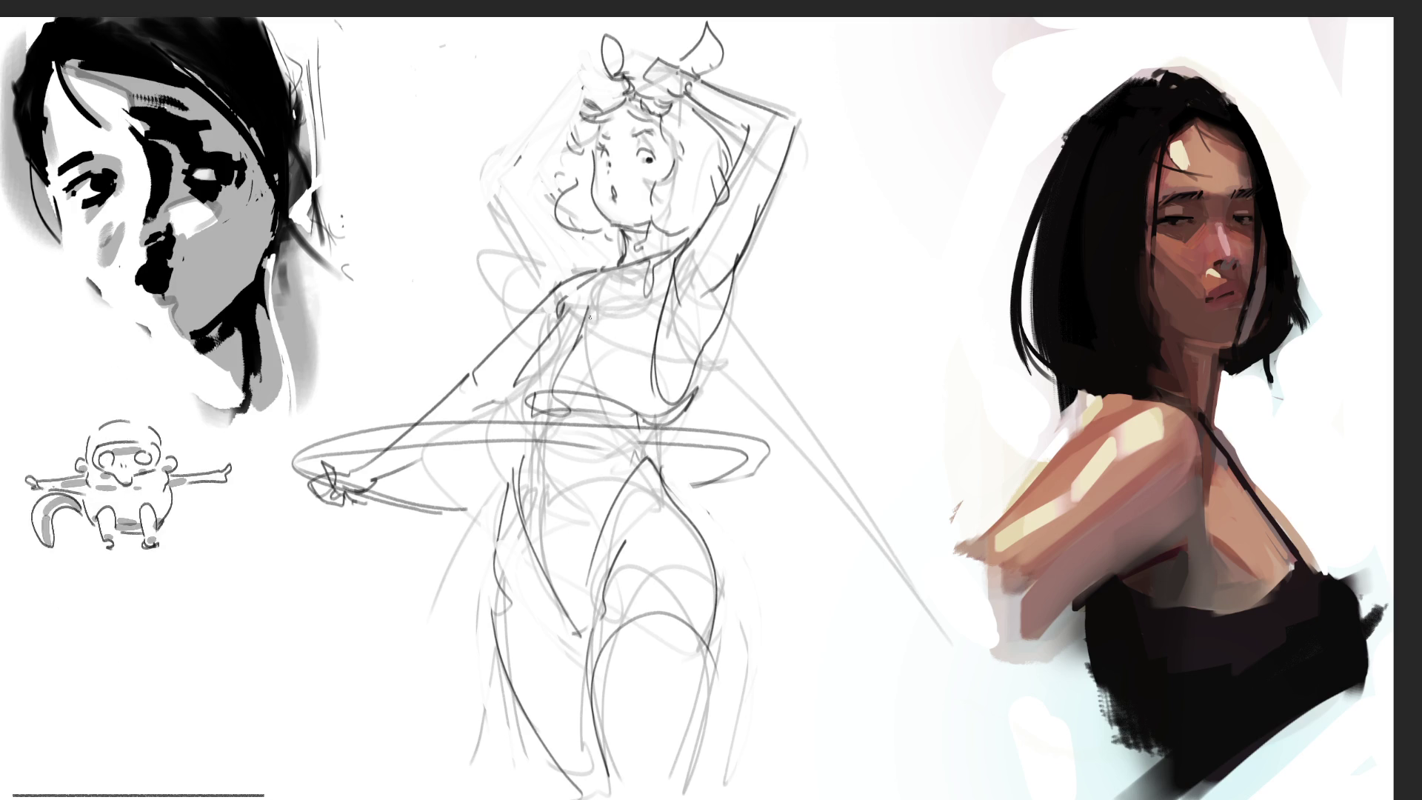
{"action": "left_click_drag", "start_coordinate": [690, 253], "coordinate": [777, 317]}
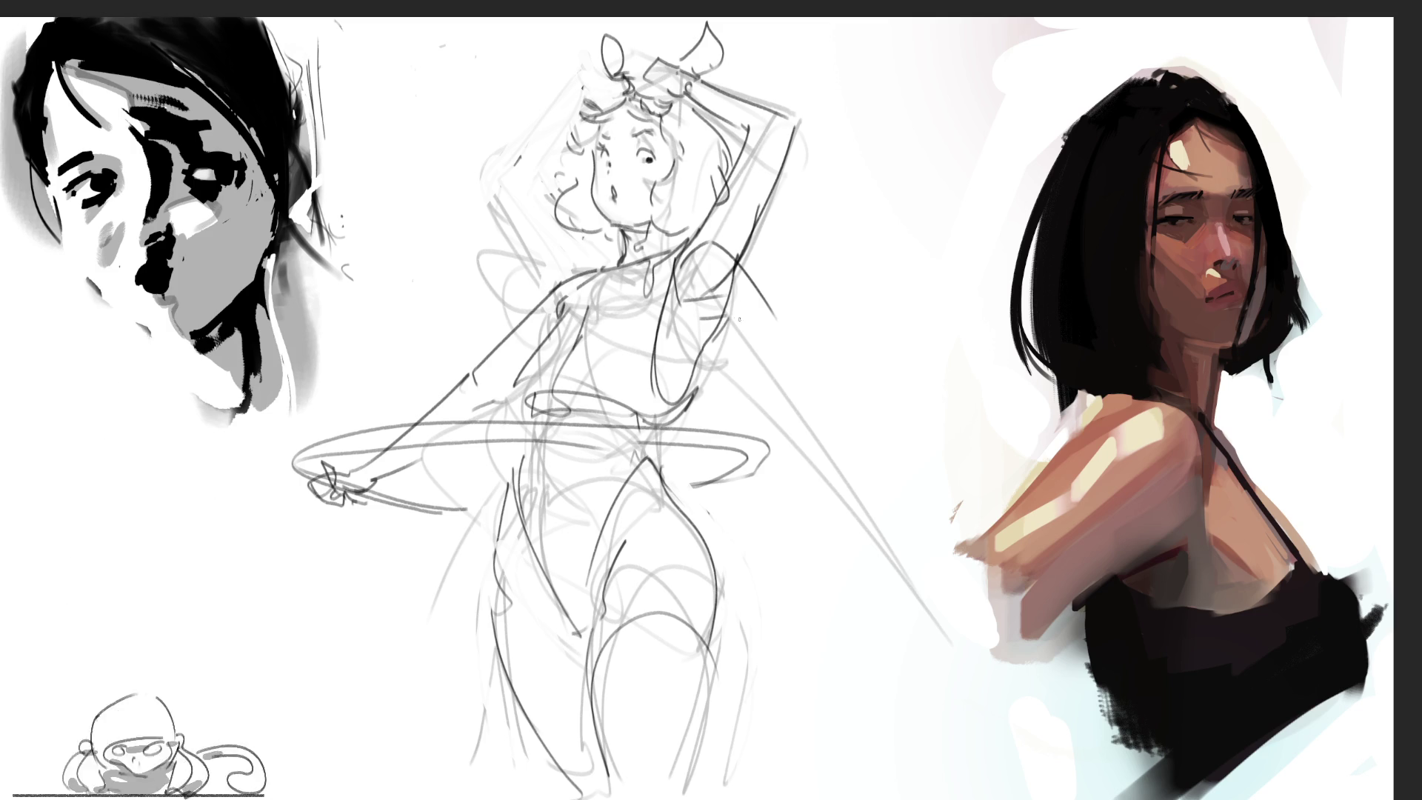
{"action": "left_click_drag", "start_coordinate": [717, 320], "coordinate": [785, 359]}
{"action": "mouse_move", "coordinate": [755, 277]}
{"action": "left_mouse_down"}
{"action": "mouse_move", "coordinate": [841, 386]}
{"action": "mouse_move", "coordinate": [793, 371]}
{"action": "mouse_move", "coordinate": [730, 428]}
{"action": "mouse_move", "coordinate": [774, 440]}
{"action": "mouse_move", "coordinate": [763, 467]}
{"action": "mouse_move", "coordinate": [725, 464]}
{"action": "mouse_move", "coordinate": [763, 475]}
{"action": "mouse_move", "coordinate": [850, 388]}
{"action": "left_mouse_up"}
{"action": "key", "text": "ctrl+z"}
{"action": "key", "text": "ctrl+z"}
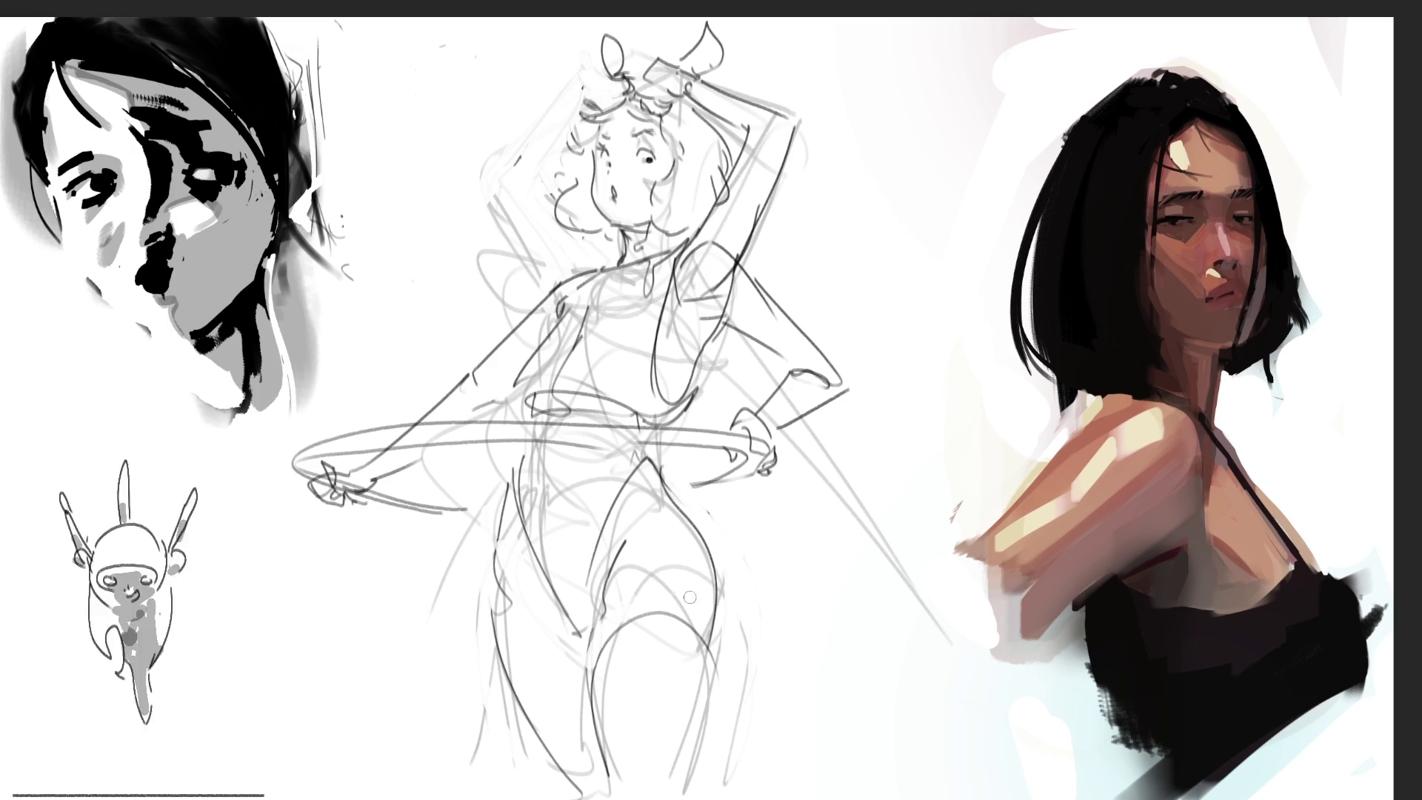
Step: Draw a dark stroke down the central figure's right thigh
{"action": "mouse_move", "coordinate": [704, 629]}
{"action": "left_mouse_down"}
{"action": "mouse_move", "coordinate": [713, 652]}
{"action": "mouse_move", "coordinate": [720, 630]}
{"action": "mouse_move", "coordinate": [720, 652]}
{"action": "mouse_move", "coordinate": [709, 607]}
{"action": "left_mouse_up"}
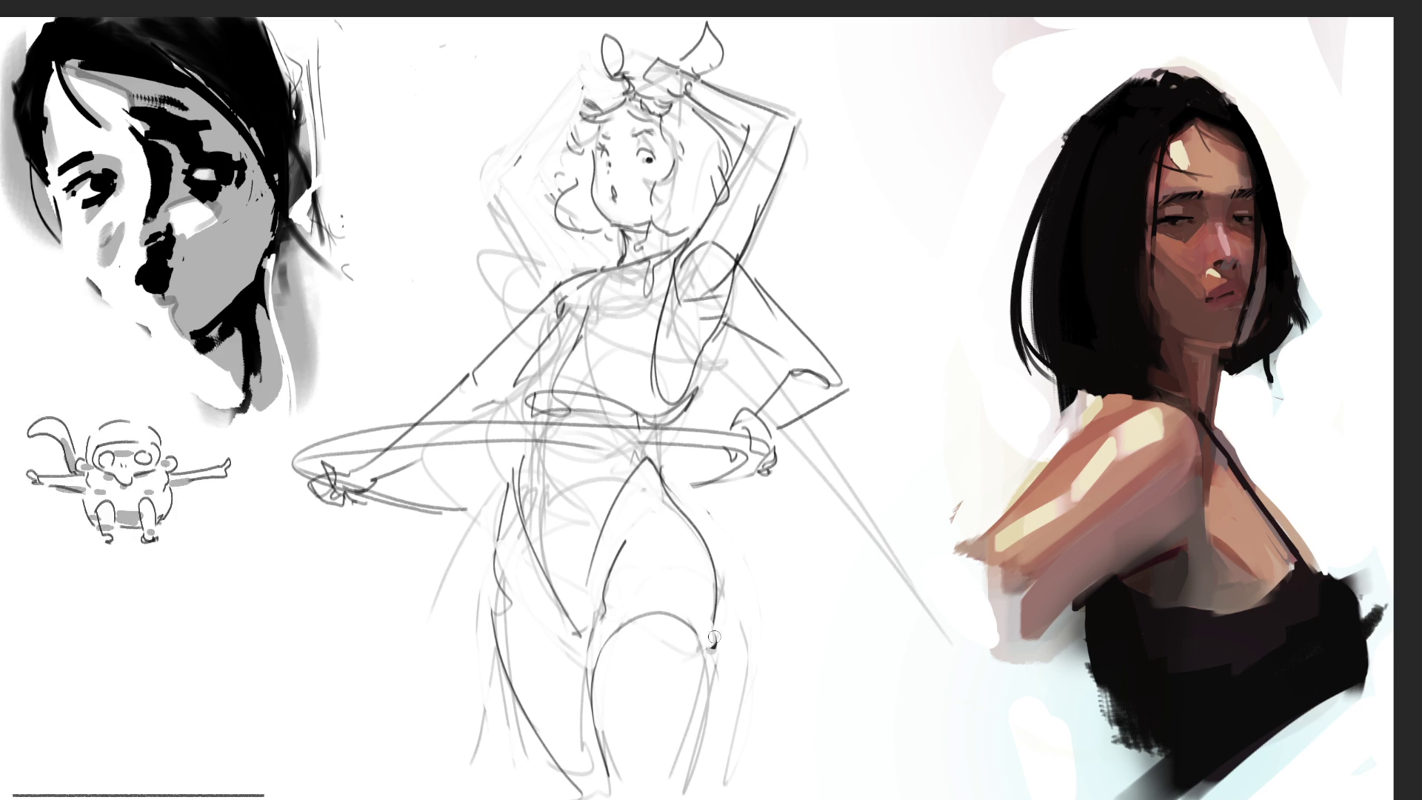
{"action": "left_click_drag", "start_coordinate": [711, 651], "coordinate": [700, 756]}
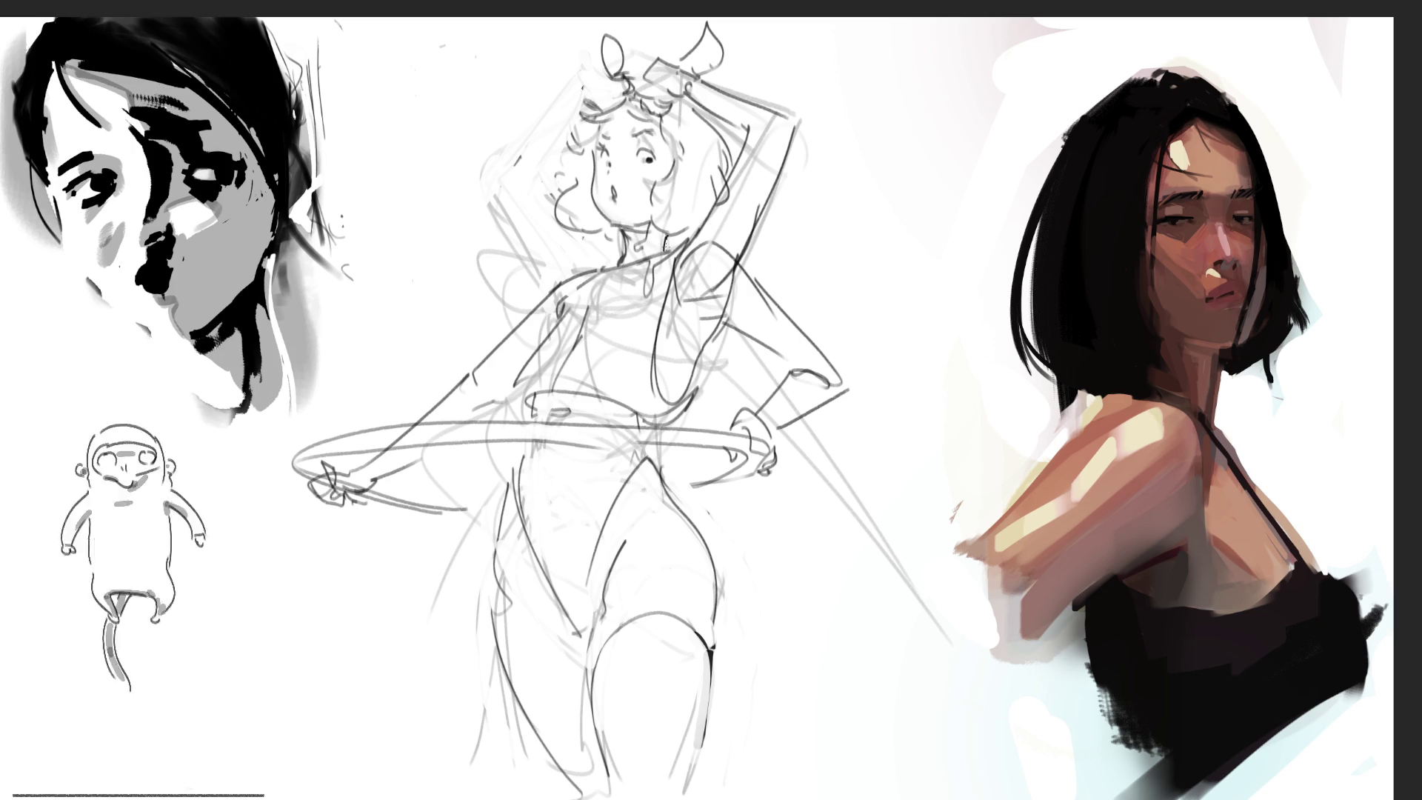
Step: Erase the leaf shape from the head and paint a black top with a white strap highlight
{"action": "left_click_drag", "start_coordinate": [683, 237], "coordinate": [665, 242]}
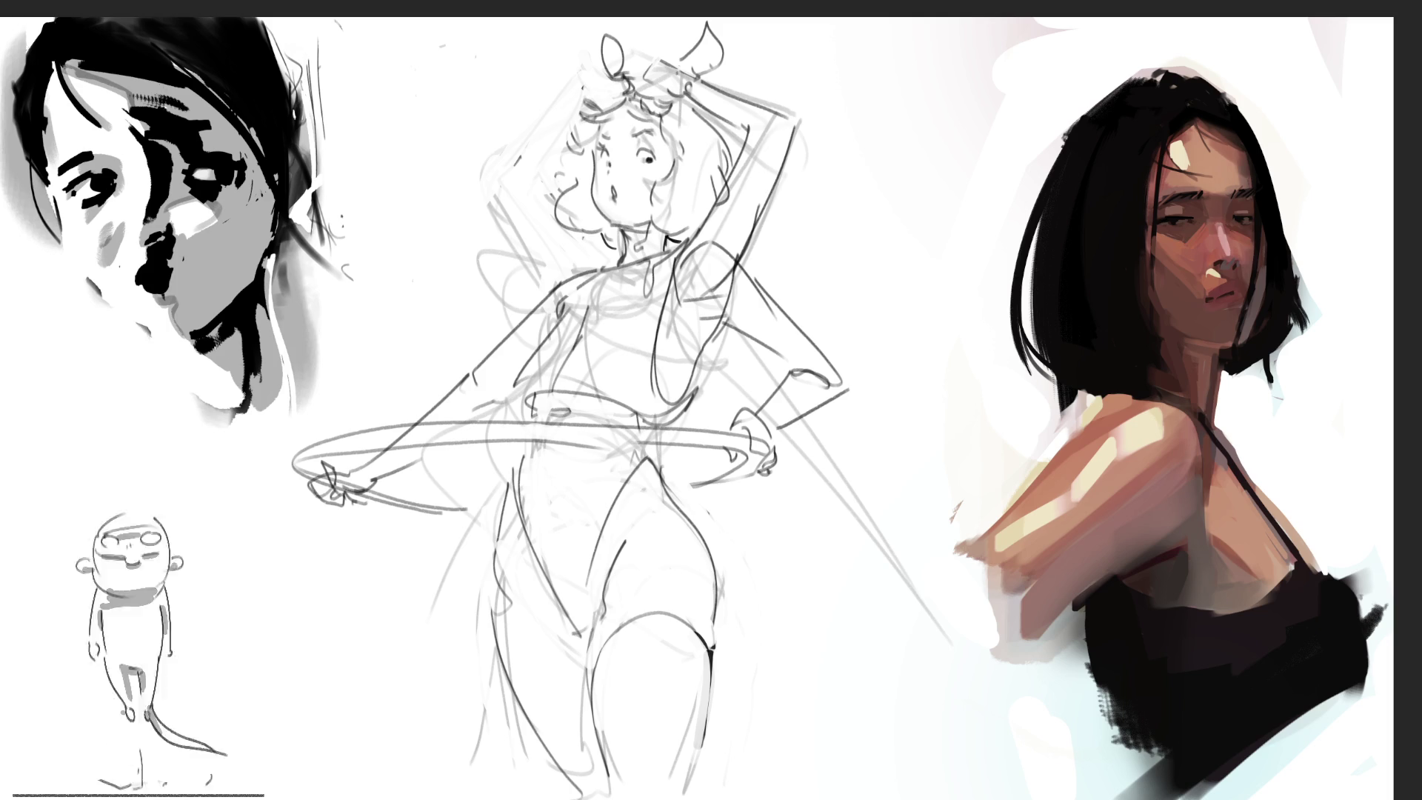
{"action": "mouse_move", "coordinate": [710, 29]}
{"action": "left_mouse_down"}
{"action": "mouse_move", "coordinate": [704, 55]}
{"action": "mouse_move", "coordinate": [756, 140]}
{"action": "mouse_move", "coordinate": [742, 82]}
{"action": "mouse_move", "coordinate": [746, 161]}
{"action": "mouse_move", "coordinate": [785, 177]}
{"action": "mouse_move", "coordinate": [741, 237]}
{"action": "left_mouse_up"}
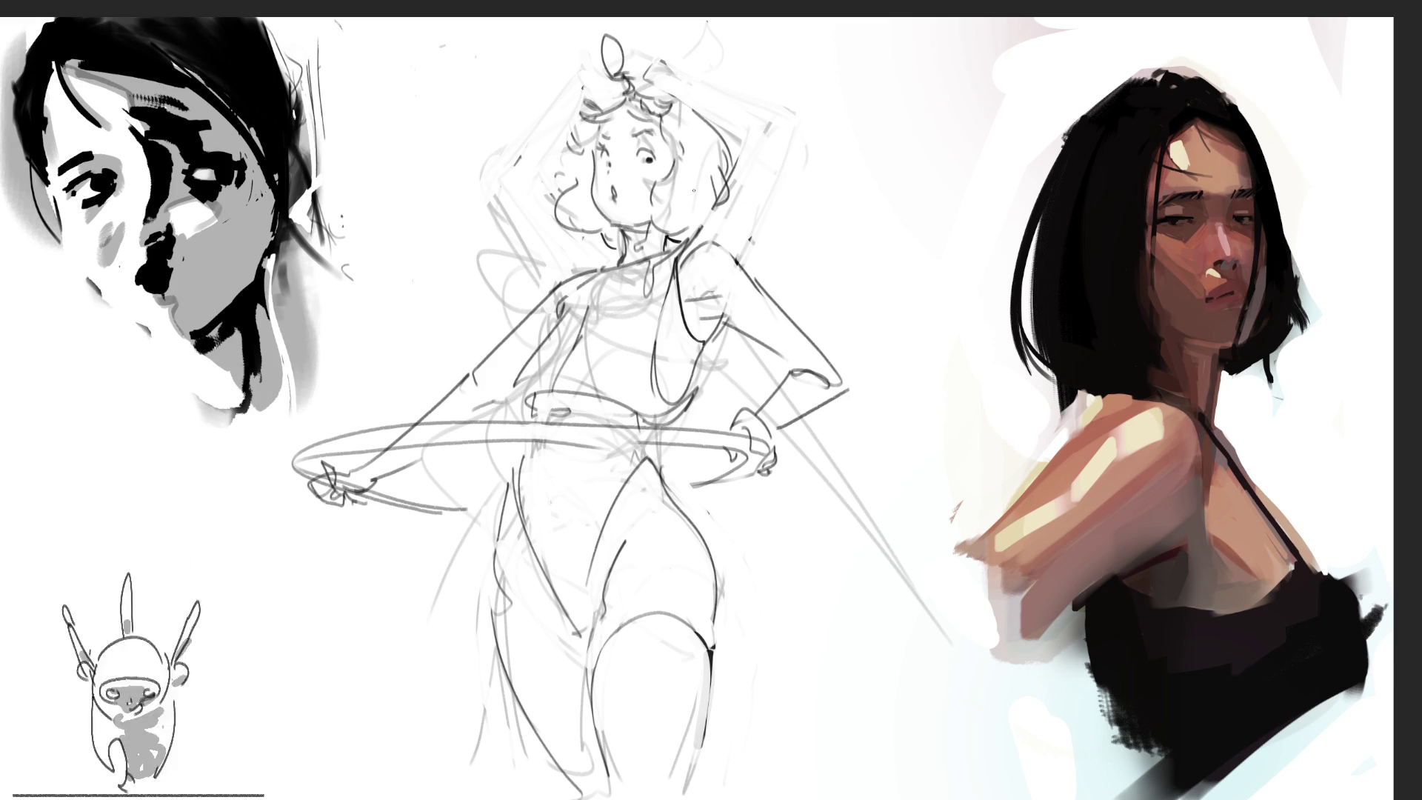
{"action": "mouse_move", "coordinate": [676, 266]}
{"action": "left_mouse_down"}
{"action": "mouse_move", "coordinate": [667, 358]}
{"action": "mouse_move", "coordinate": [670, 286]}
{"action": "mouse_move", "coordinate": [678, 349]}
{"action": "mouse_move", "coordinate": [692, 348]}
{"action": "mouse_move", "coordinate": [678, 340]}
{"action": "mouse_move", "coordinate": [674, 379]}
{"action": "mouse_move", "coordinate": [691, 359]}
{"action": "mouse_move", "coordinate": [674, 389]}
{"action": "left_mouse_up"}
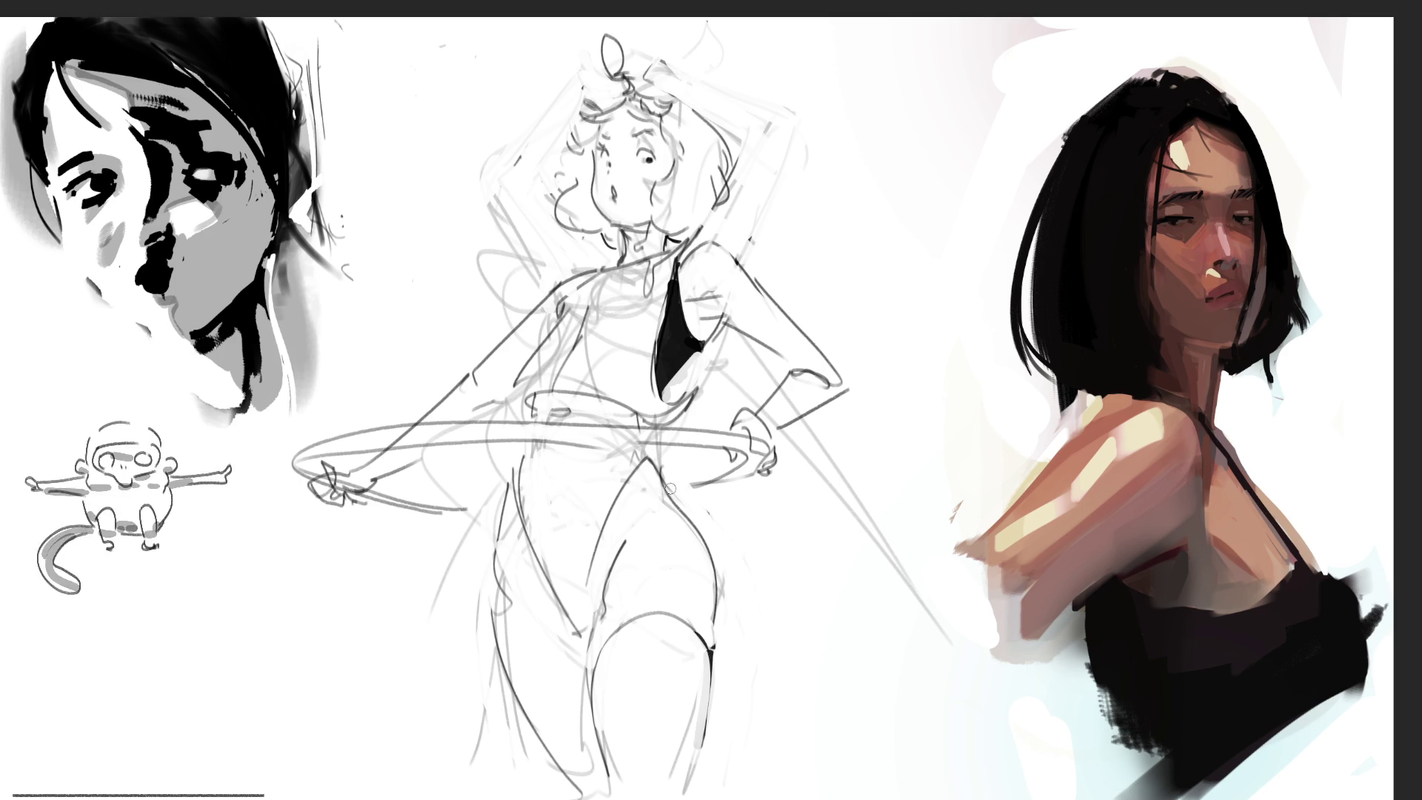
{"action": "left_click_drag", "start_coordinate": [662, 369], "coordinate": [659, 397]}
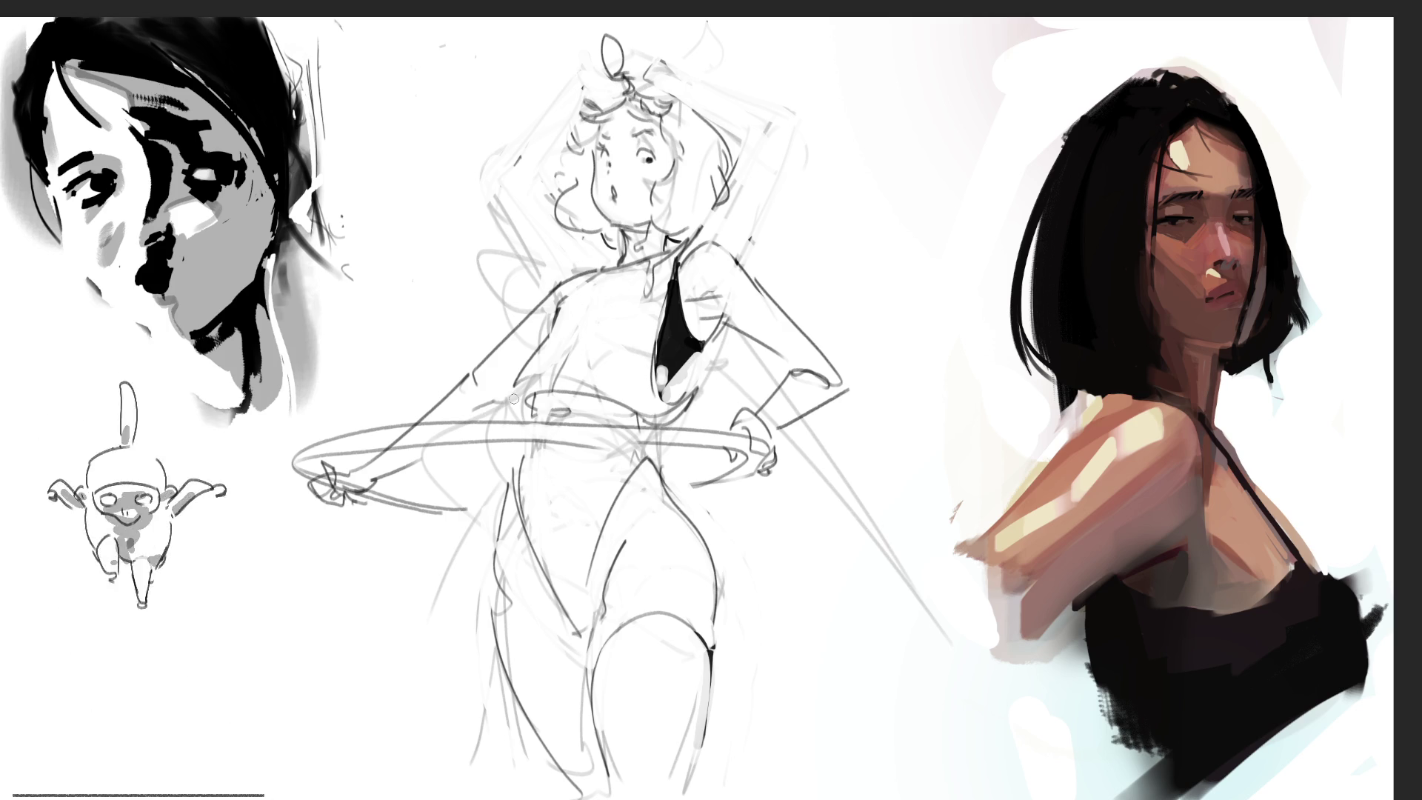
Step: Add waist hem lines, darken the neckline, and fill the swimsuit black below the hoop
{"action": "mouse_move", "coordinate": [528, 399]}
{"action": "left_mouse_down"}
{"action": "mouse_move", "coordinate": [548, 412]}
{"action": "mouse_move", "coordinate": [517, 414]}
{"action": "mouse_move", "coordinate": [614, 404]}
{"action": "left_mouse_up"}
{"action": "key", "text": "ctrl+z"}
{"action": "left_click_drag", "start_coordinate": [521, 370], "coordinate": [506, 400]}
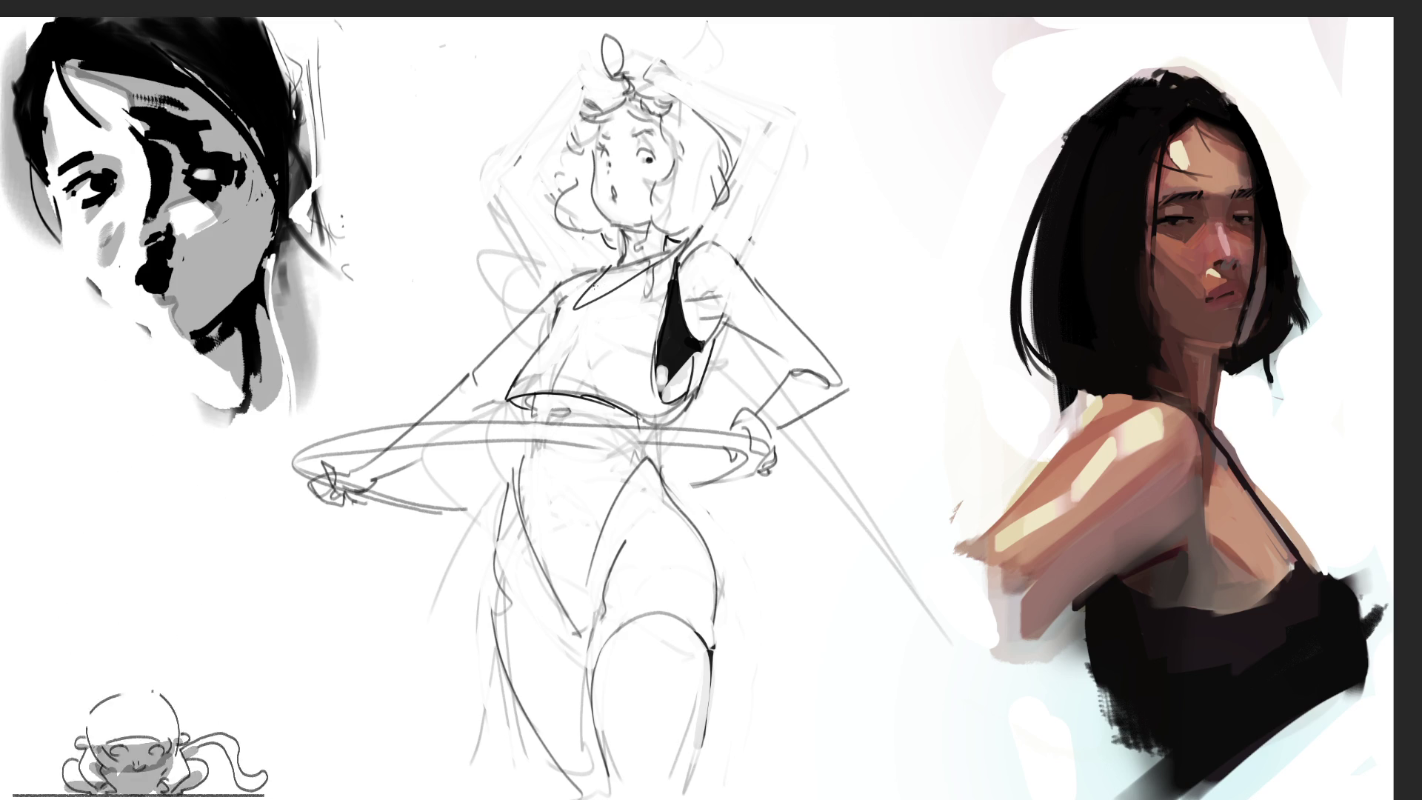
{"action": "left_click_drag", "start_coordinate": [581, 291], "coordinate": [614, 301]}
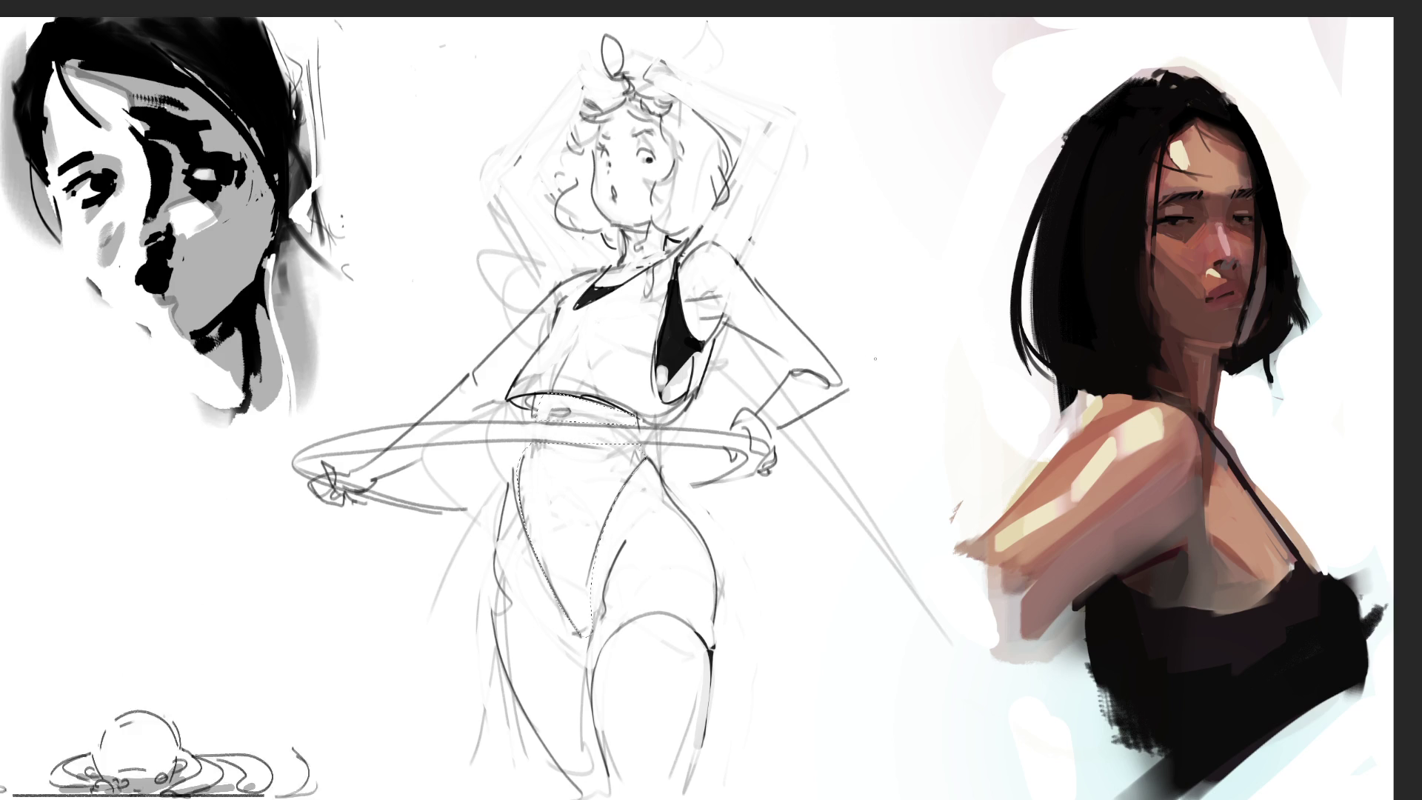
{"action": "left_click", "coordinate": [643, 315]}
{"action": "left_click_drag", "start_coordinate": [643, 316], "coordinate": [624, 741]}
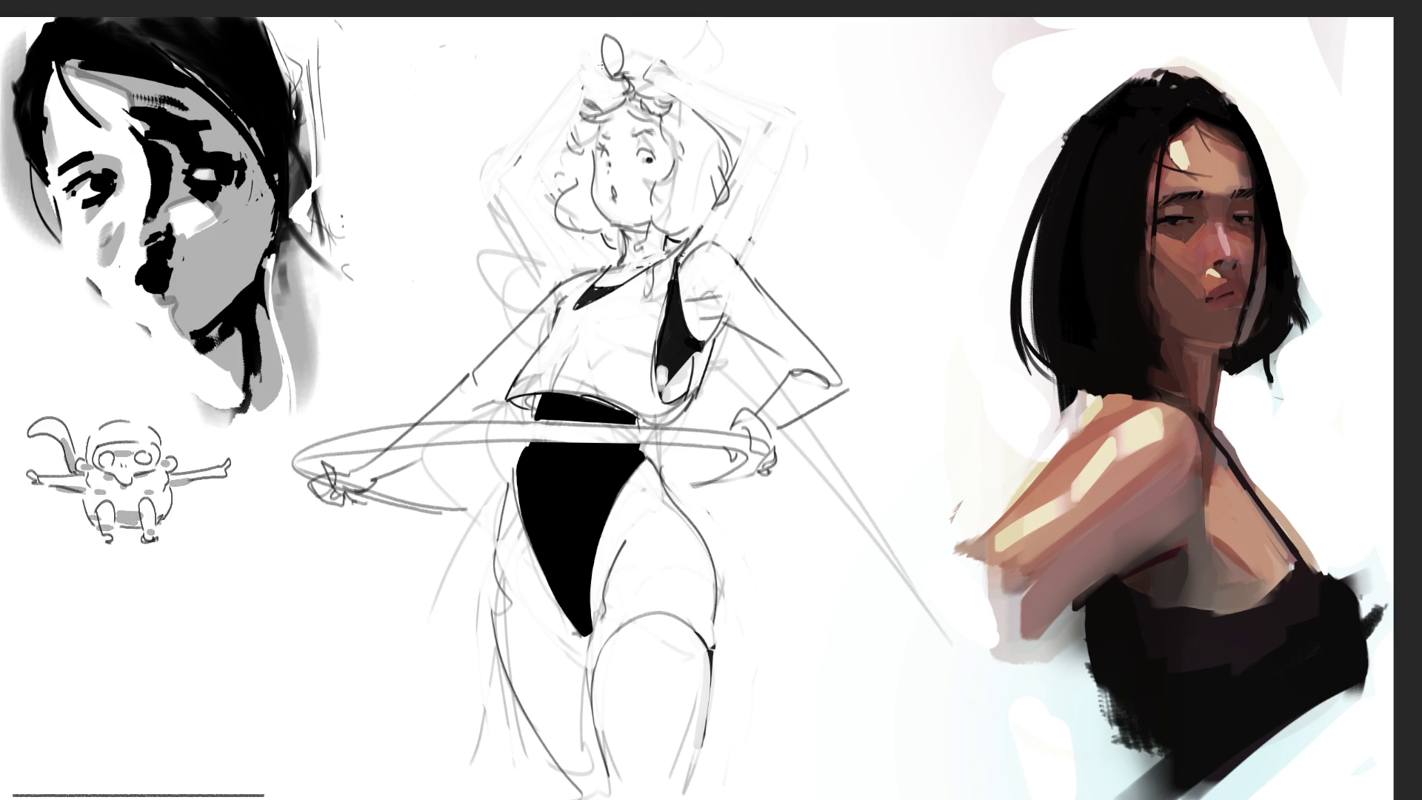
Step: Ink the bow strokes around the figure's hair bun, undoing a thickened left loop
{"action": "mouse_move", "coordinate": [600, 65]}
{"action": "left_mouse_down"}
{"action": "mouse_move", "coordinate": [615, 83]}
{"action": "mouse_move", "coordinate": [673, 43]}
{"action": "mouse_move", "coordinate": [689, 83]}
{"action": "mouse_move", "coordinate": [645, 92]}
{"action": "mouse_move", "coordinate": [663, 96]}
{"action": "left_mouse_up"}
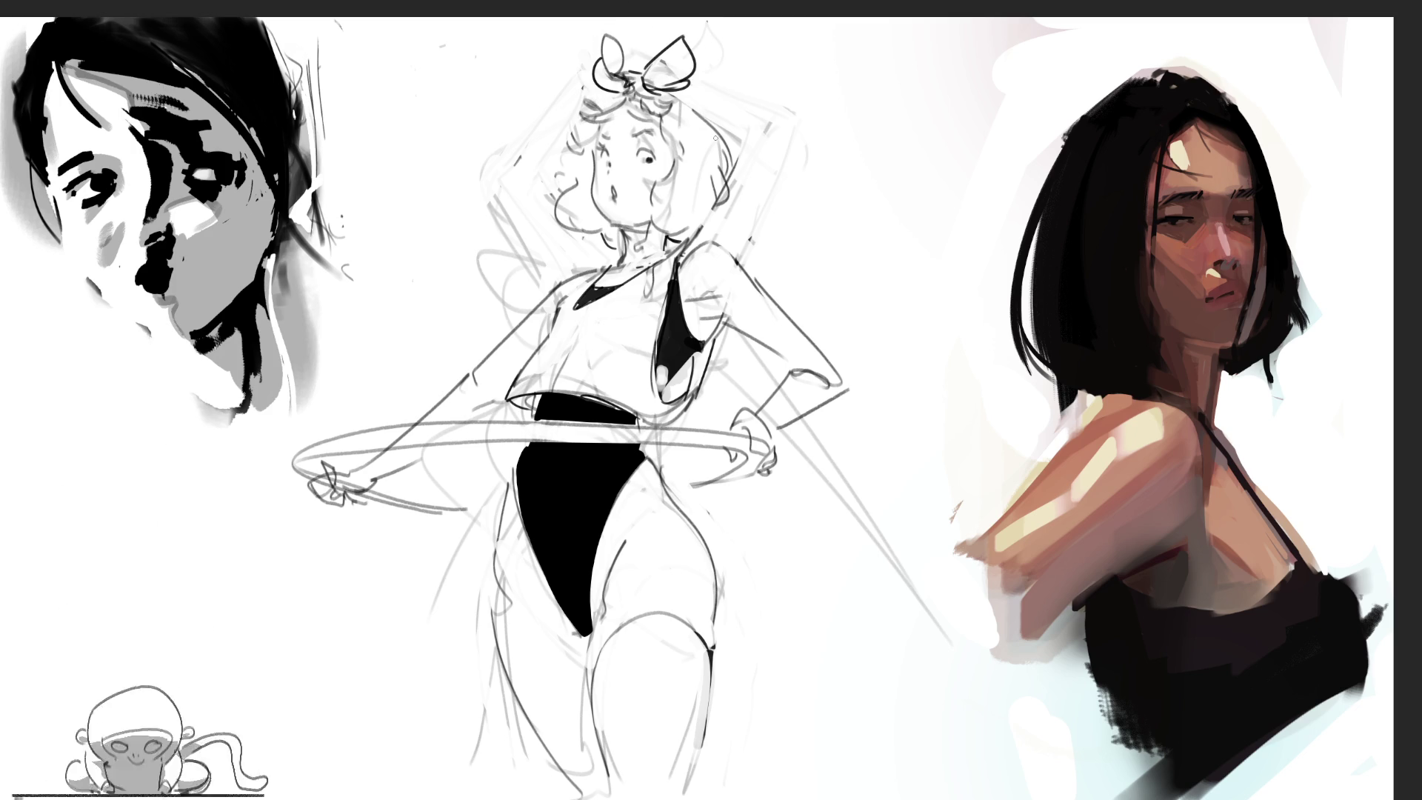
{"action": "left_click_drag", "start_coordinate": [601, 34], "coordinate": [585, 82]}
{"action": "key", "text": "ctrl+z"}
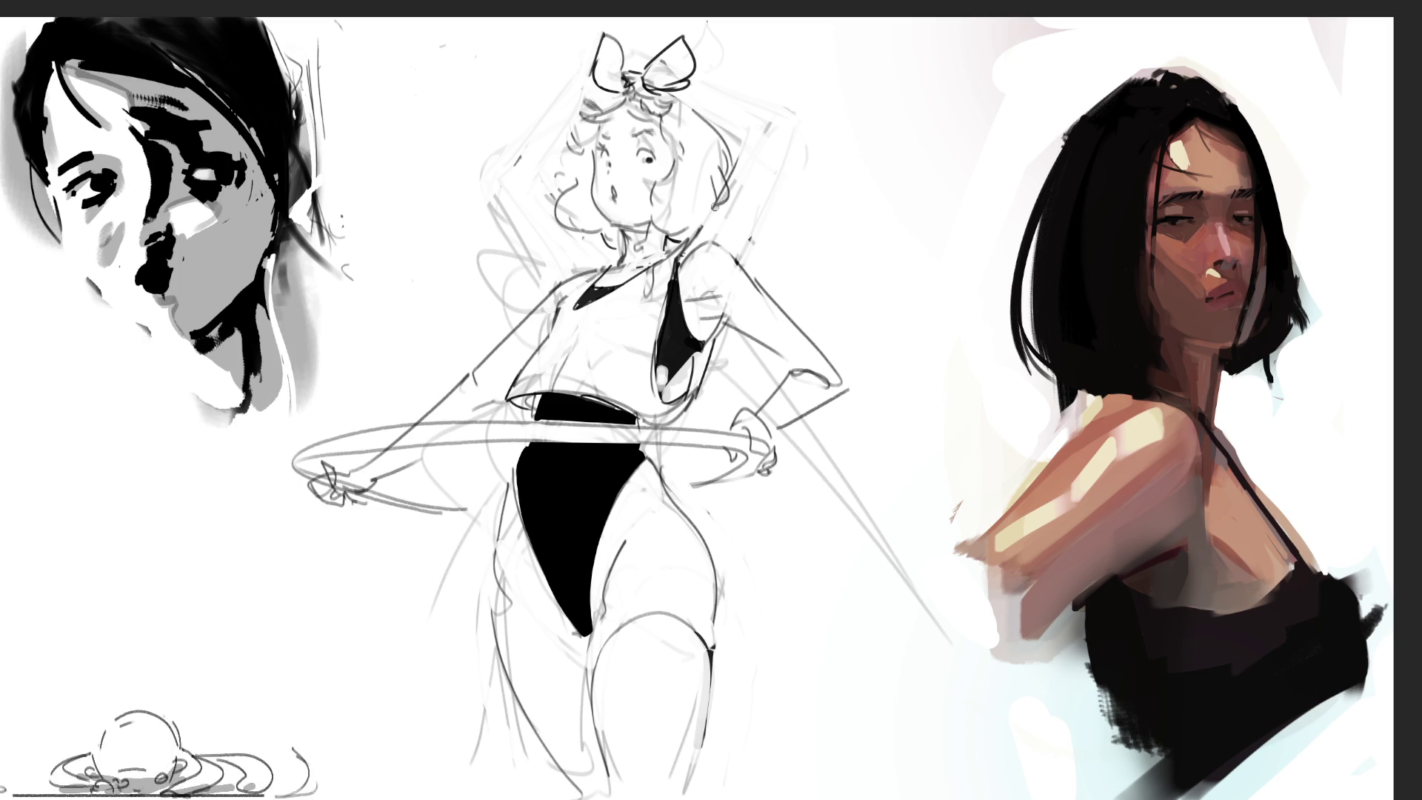
Step: Try a trailing line and a black triangle beside the bow, then undo both
{"action": "mouse_move", "coordinate": [668, 93]}
{"action": "left_mouse_down"}
{"action": "mouse_move", "coordinate": [762, 151]}
{"action": "mouse_move", "coordinate": [730, 185]}
{"action": "left_mouse_up"}
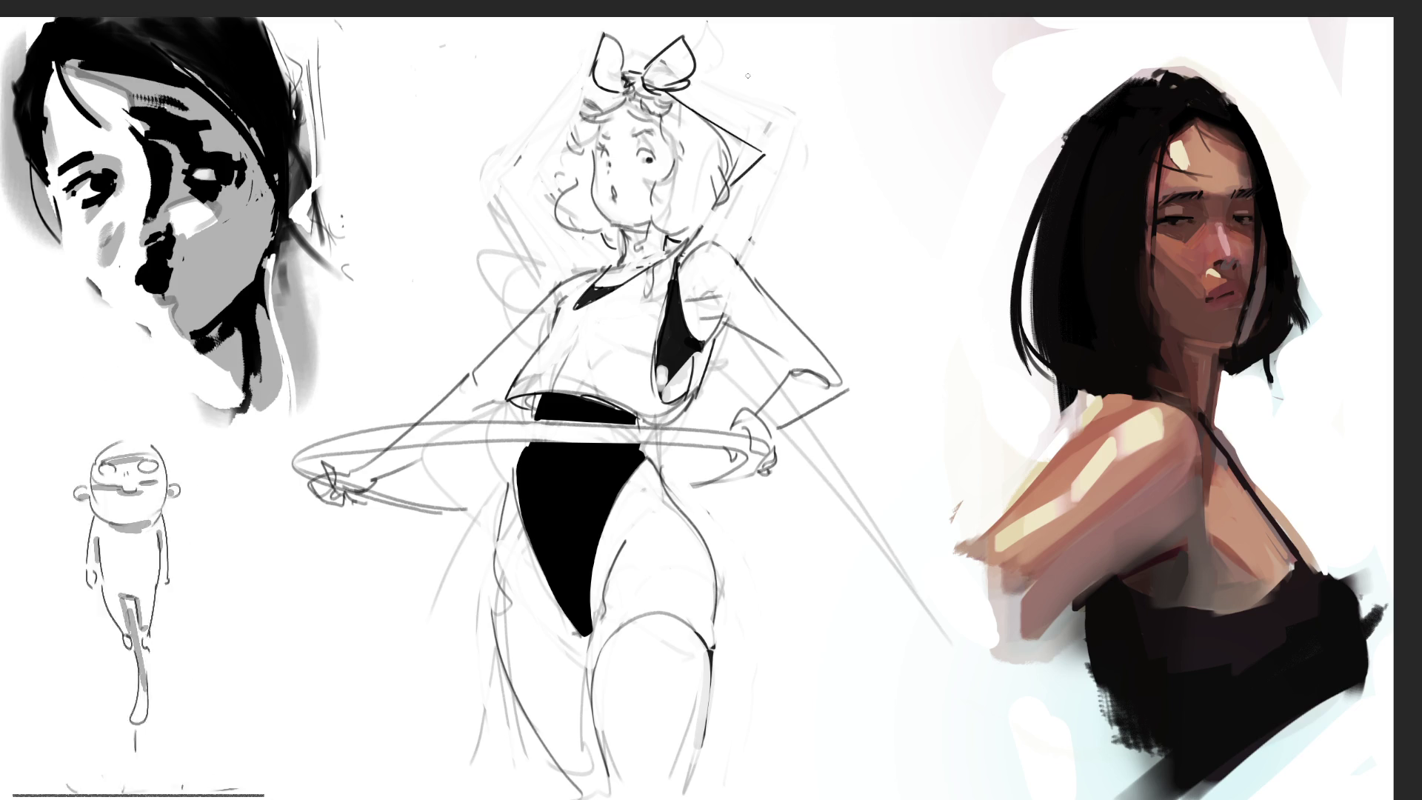
{"action": "mouse_move", "coordinate": [711, 123]}
{"action": "left_mouse_down"}
{"action": "mouse_move", "coordinate": [730, 185]}
{"action": "mouse_move", "coordinate": [752, 159]}
{"action": "mouse_move", "coordinate": [738, 142]}
{"action": "mouse_move", "coordinate": [749, 167]}
{"action": "mouse_move", "coordinate": [774, 161]}
{"action": "left_mouse_up"}
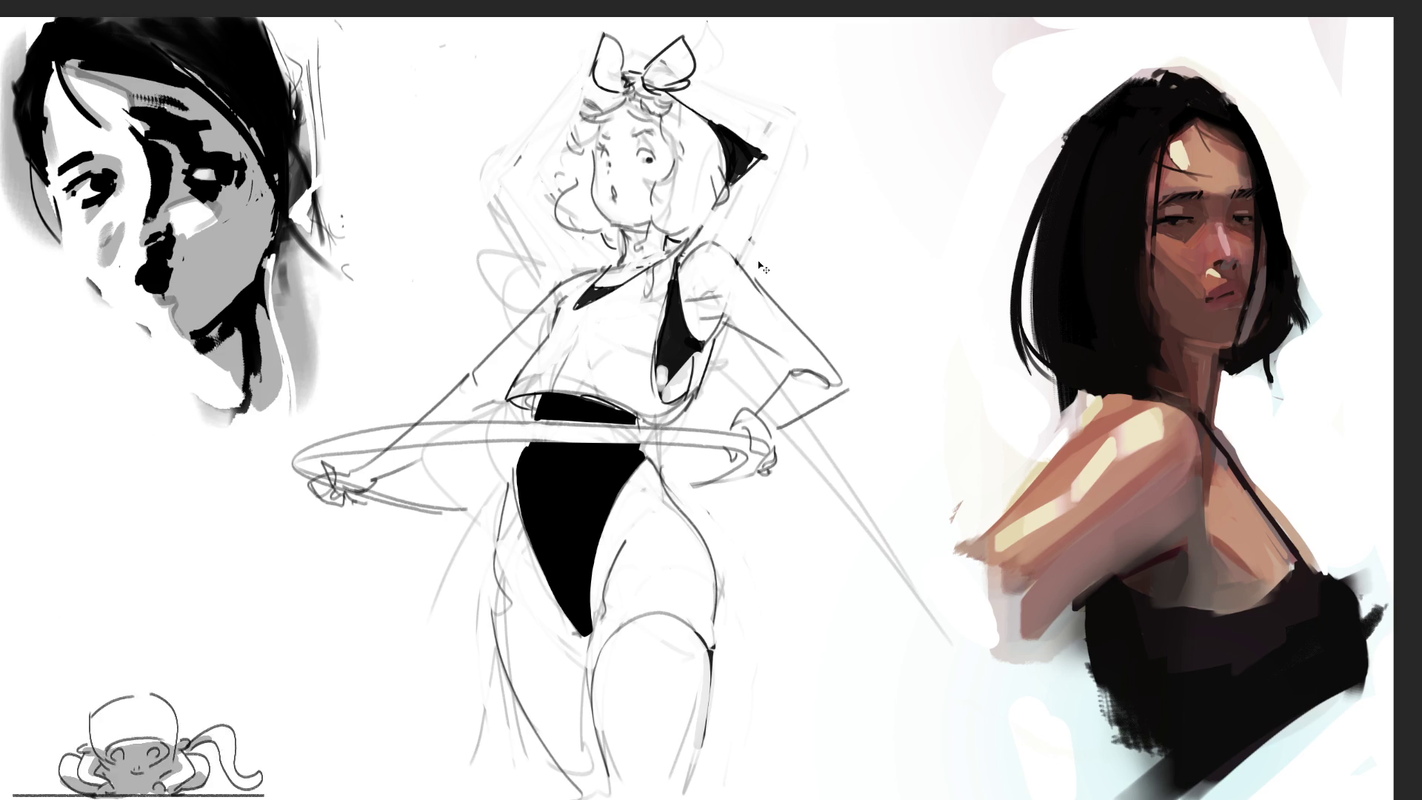
{"action": "key", "text": "ctrl+z"}
{"action": "key", "text": "ctrl+z"}
{"action": "key", "text": "ctrl+z"}
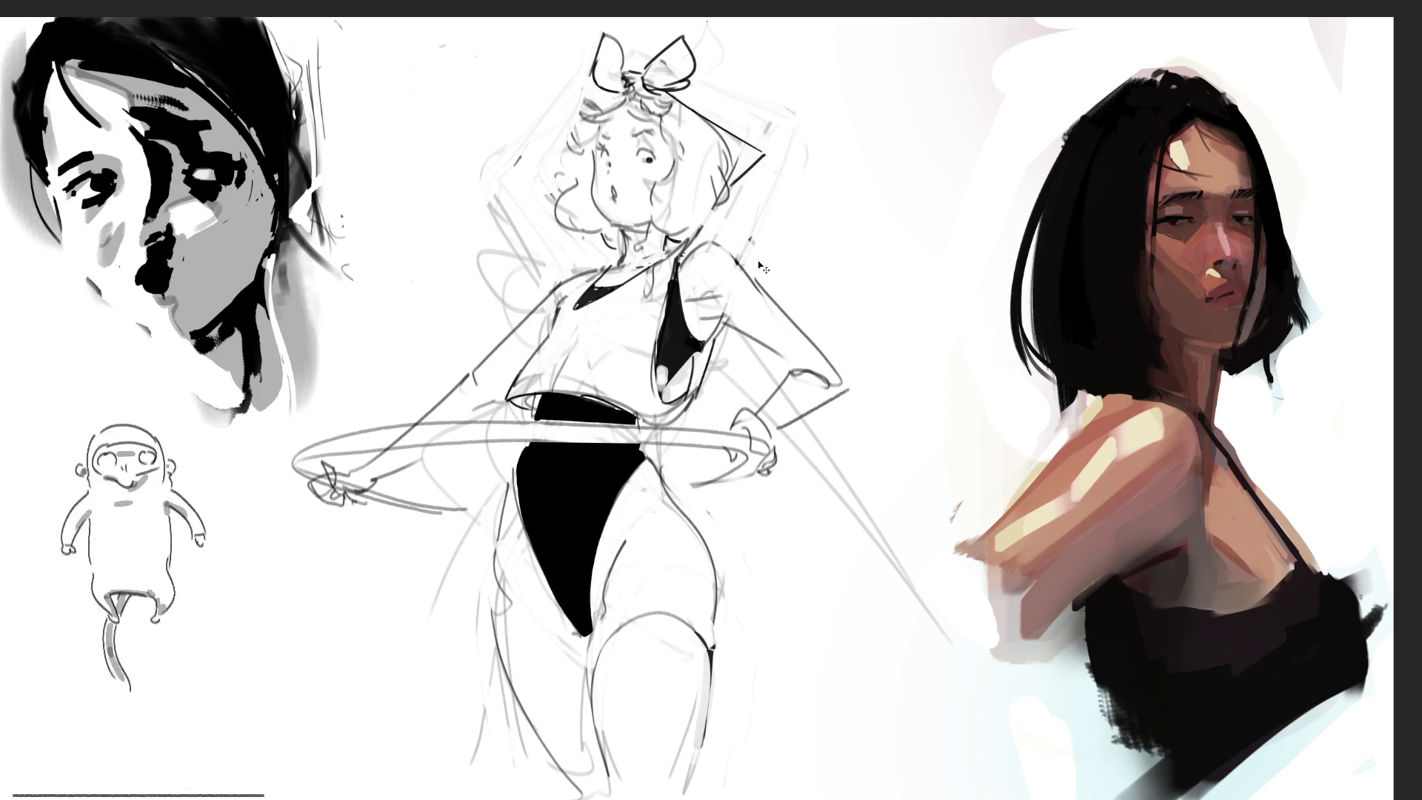
{"action": "key", "text": "ctrl+z"}
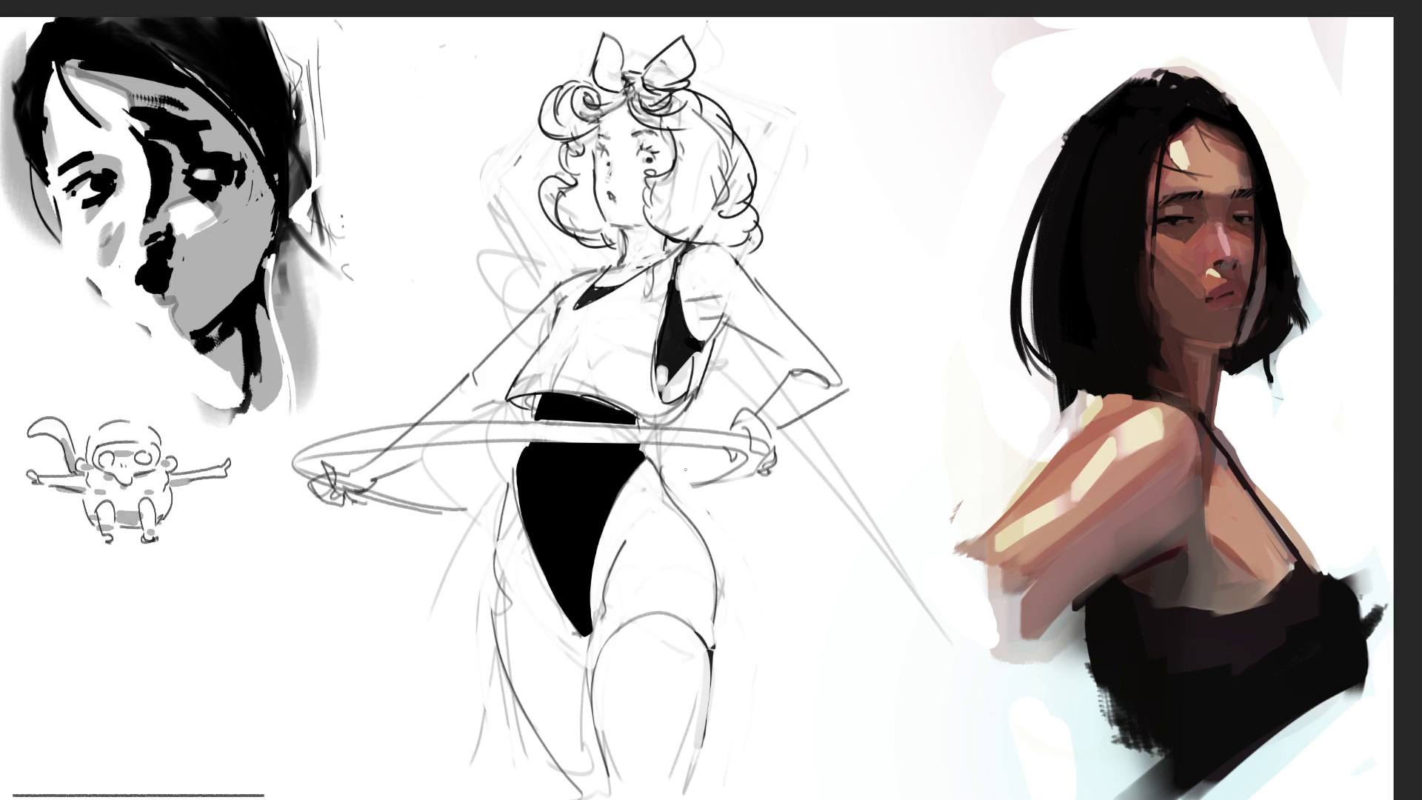
Step: Paint soft grey shading on the figure's arm, elbow and left leg, then shrink the brush
{"action": "mouse_move", "coordinate": [703, 308]}
{"action": "left_mouse_down"}
{"action": "mouse_move", "coordinate": [689, 306]}
{"action": "mouse_move", "coordinate": [711, 326]}
{"action": "mouse_move", "coordinate": [723, 314]}
{"action": "mouse_move", "coordinate": [775, 335]}
{"action": "left_mouse_up"}
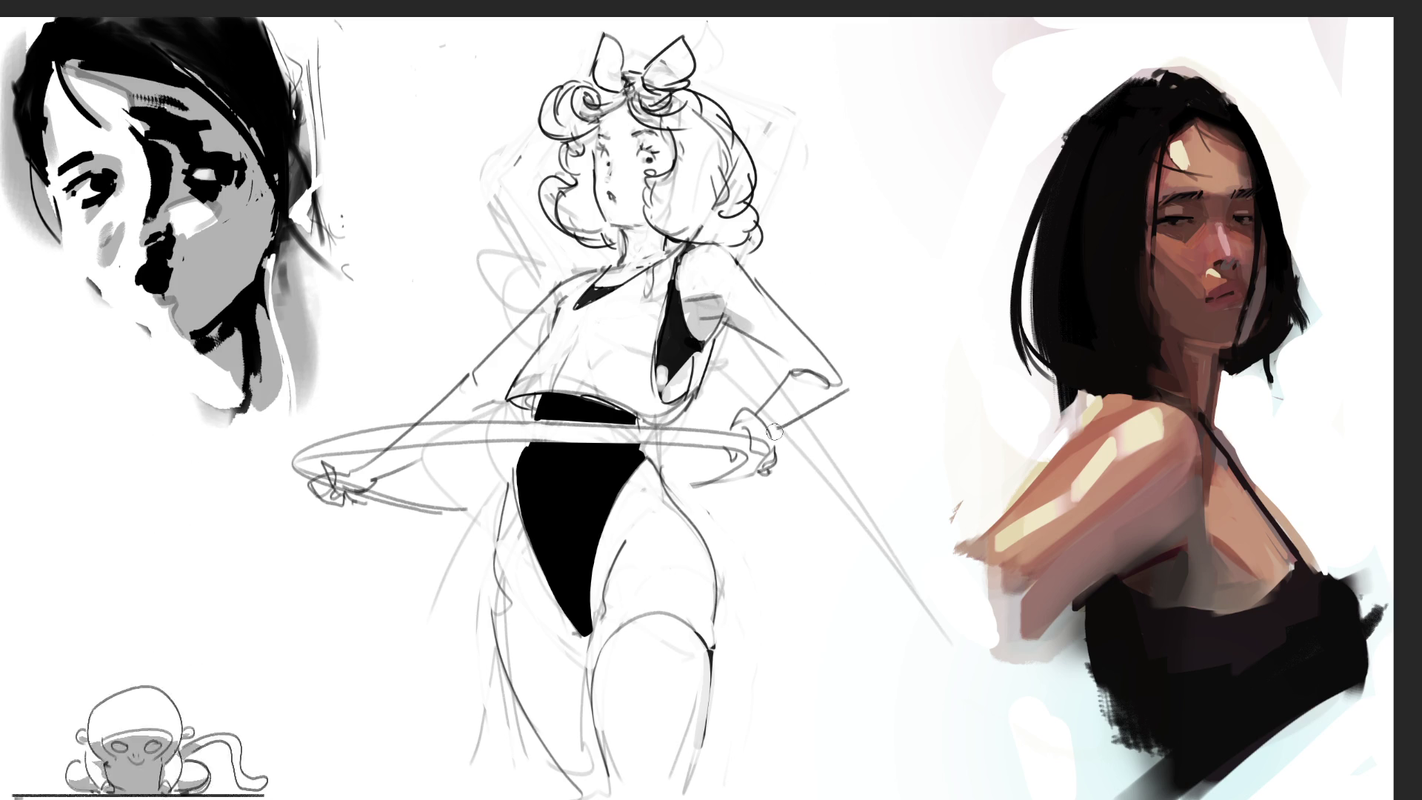
{"action": "left_click_drag", "start_coordinate": [791, 377], "coordinate": [819, 367]}
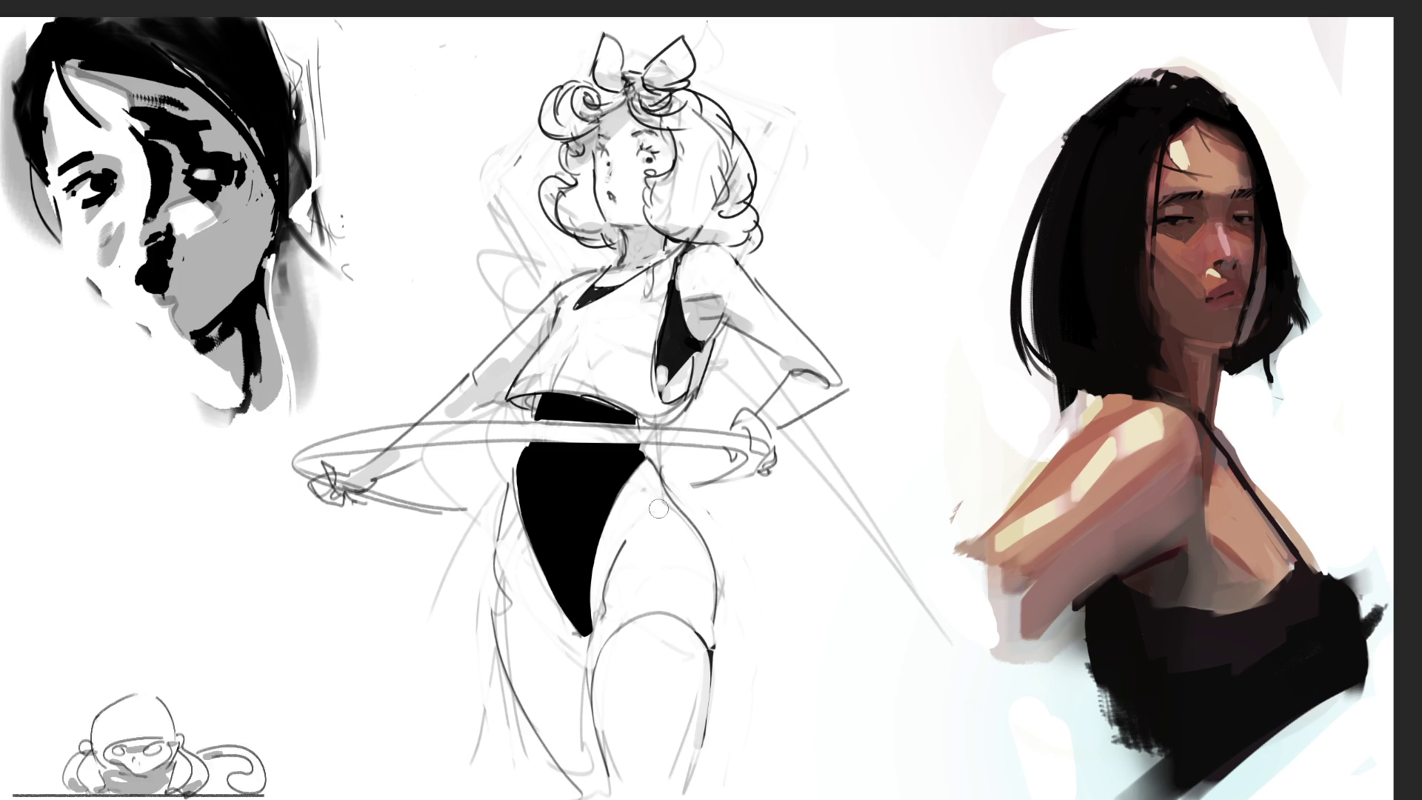
{"action": "left_click_drag", "start_coordinate": [526, 741], "coordinate": [534, 600]}
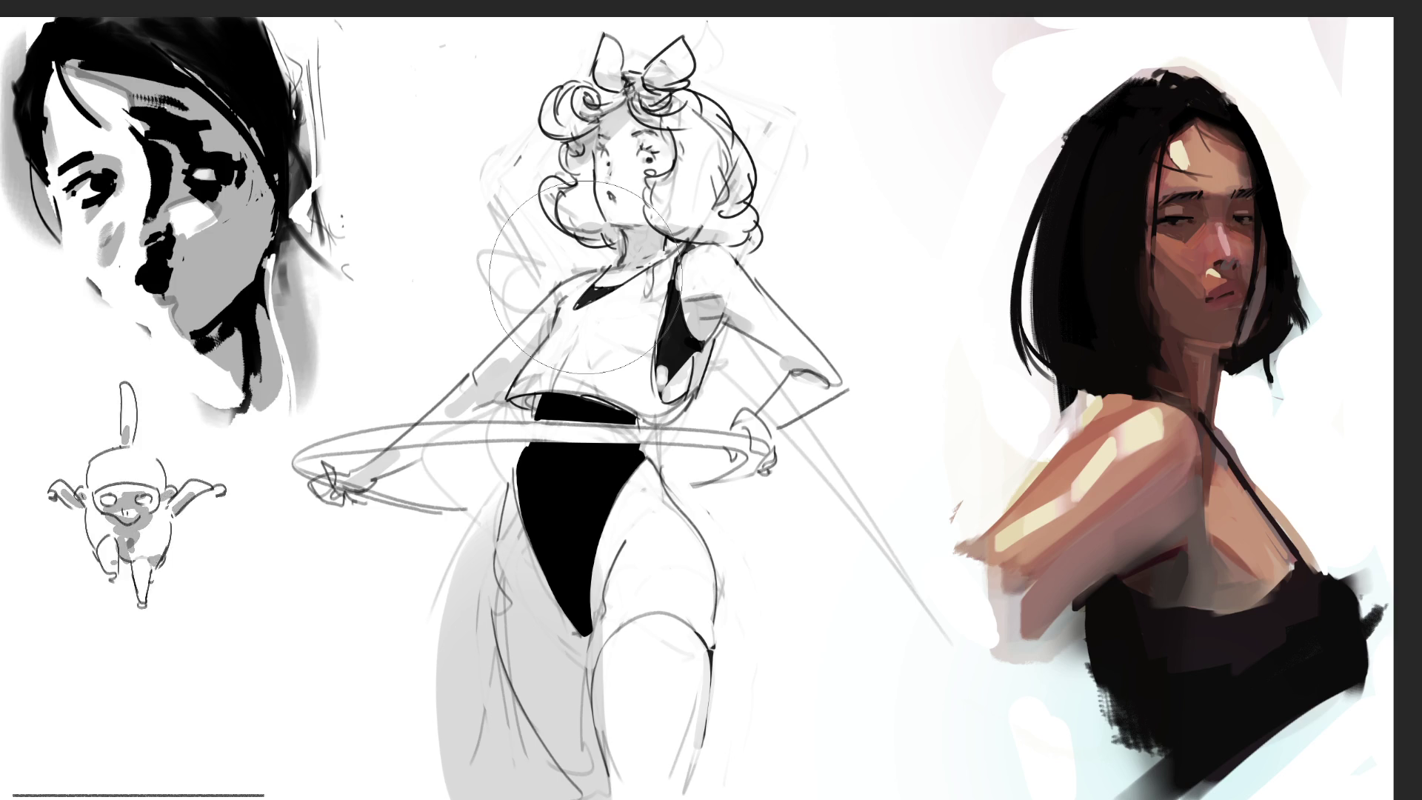
{"action": "key", "text": "e"}
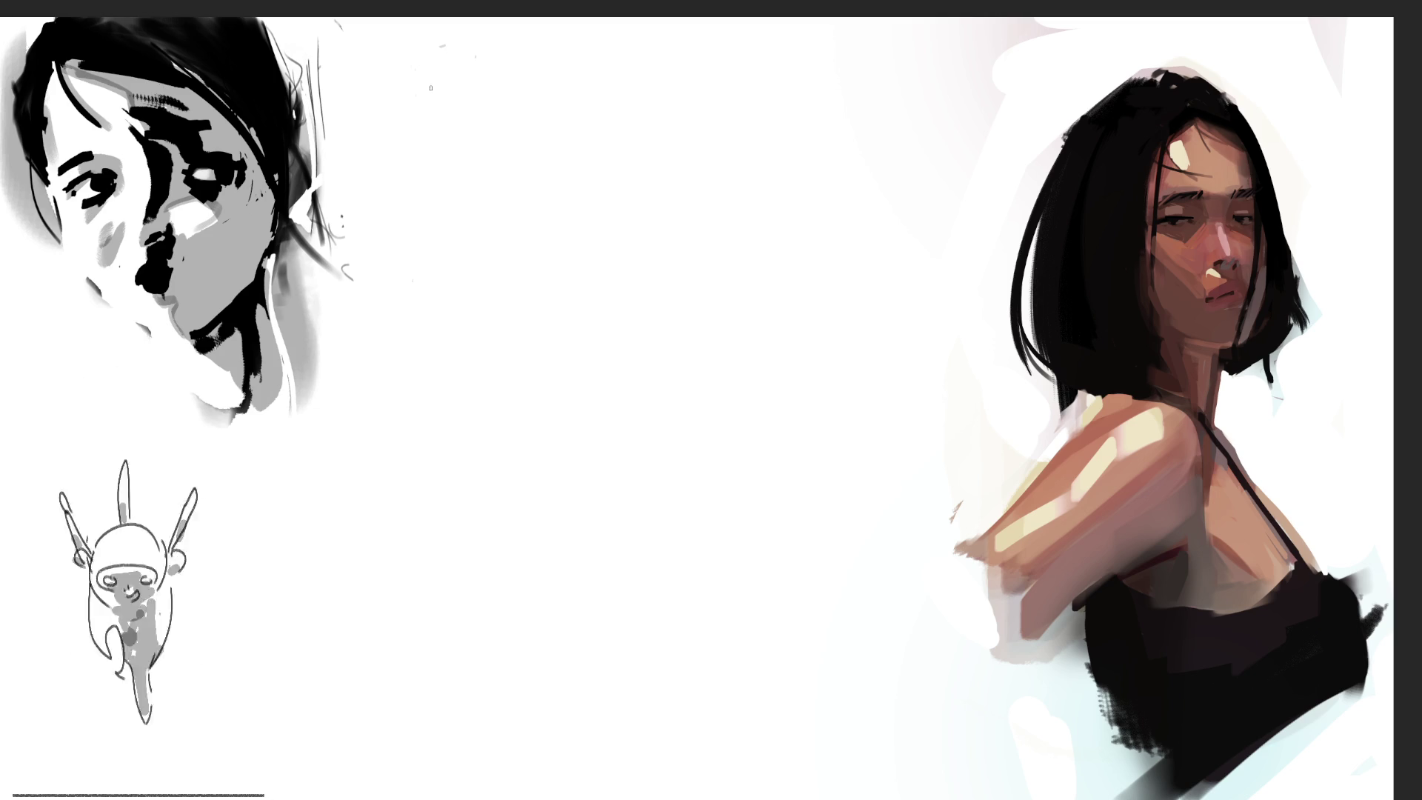
Step: Rough in an arch, a rounded bulb and tall curved shapes for a new gesture pose
{"action": "mouse_move", "coordinate": [481, 106]}
{"action": "left_mouse_down"}
{"action": "mouse_move", "coordinate": [474, 126]}
{"action": "mouse_move", "coordinate": [495, 71]}
{"action": "mouse_move", "coordinate": [530, 186]}
{"action": "mouse_move", "coordinate": [449, 154]}
{"action": "mouse_move", "coordinate": [461, 125]}
{"action": "left_mouse_up"}
{"action": "mouse_move", "coordinate": [463, 113]}
{"action": "left_mouse_down"}
{"action": "mouse_move", "coordinate": [415, 216]}
{"action": "mouse_move", "coordinate": [448, 289]}
{"action": "left_mouse_up"}
{"action": "mouse_move", "coordinate": [527, 140]}
{"action": "left_mouse_down"}
{"action": "mouse_move", "coordinate": [443, 226]}
{"action": "mouse_move", "coordinate": [537, 289]}
{"action": "left_mouse_up"}
{"action": "mouse_move", "coordinate": [524, 339]}
{"action": "left_mouse_down"}
{"action": "mouse_move", "coordinate": [549, 126]}
{"action": "mouse_move", "coordinate": [594, 174]}
{"action": "mouse_move", "coordinate": [591, 245]}
{"action": "left_mouse_up"}
{"action": "left_click_drag", "start_coordinate": [593, 163], "coordinate": [583, 304]}
{"action": "left_click_drag", "start_coordinate": [596, 182], "coordinate": [564, 376]}
Step: Extend the sketch downward with looping curves and begin an oval head outline to its right
{"action": "left_click_drag", "start_coordinate": [464, 329], "coordinate": [572, 281]}
{"action": "left_click_drag", "start_coordinate": [567, 340], "coordinate": [507, 415]}
{"action": "left_click_drag", "start_coordinate": [448, 296], "coordinate": [453, 406]}
{"action": "mouse_move", "coordinate": [474, 400]}
{"action": "left_mouse_down"}
{"action": "mouse_move", "coordinate": [560, 393]}
{"action": "mouse_move", "coordinate": [561, 417]}
{"action": "left_mouse_up"}
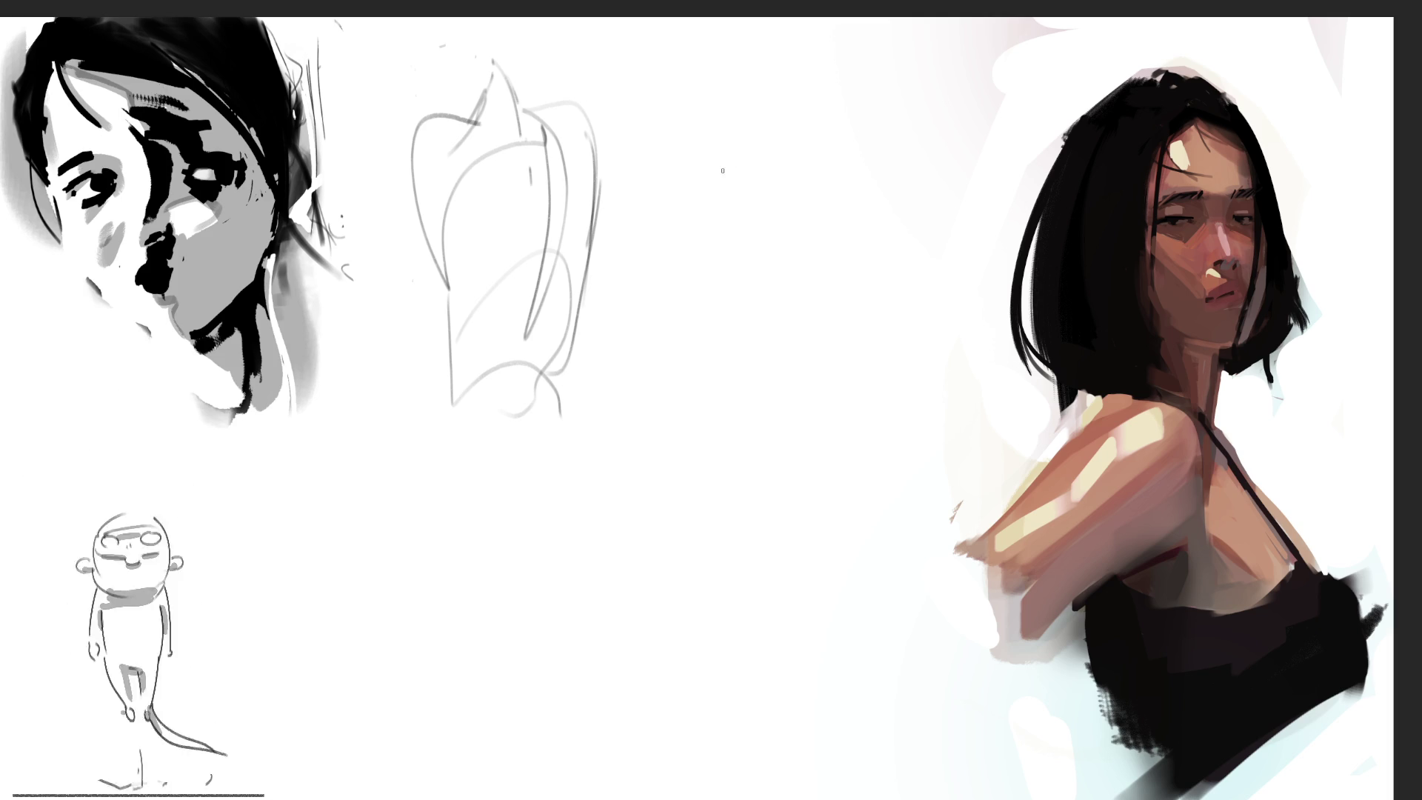
{"action": "left_click_drag", "start_coordinate": [722, 137], "coordinate": [724, 243]}
{"action": "mouse_move", "coordinate": [710, 191]}
{"action": "left_mouse_down"}
{"action": "mouse_move", "coordinate": [723, 145]}
{"action": "mouse_move", "coordinate": [789, 90]}
{"action": "left_mouse_up"}
Step: Finish the oval head sketch with a long jaw, right-side and neck lines
{"action": "mouse_move", "coordinate": [704, 167]}
{"action": "left_mouse_down"}
{"action": "mouse_move", "coordinate": [762, 110]}
{"action": "mouse_move", "coordinate": [843, 112]}
{"action": "mouse_move", "coordinate": [816, 221]}
{"action": "mouse_move", "coordinate": [863, 156]}
{"action": "mouse_move", "coordinate": [845, 218]}
{"action": "mouse_move", "coordinate": [789, 97]}
{"action": "mouse_move", "coordinate": [757, 255]}
{"action": "mouse_move", "coordinate": [741, 111]}
{"action": "left_mouse_up"}
{"action": "mouse_move", "coordinate": [729, 244]}
{"action": "left_mouse_down"}
{"action": "mouse_move", "coordinate": [838, 274]}
{"action": "mouse_move", "coordinate": [807, 400]}
{"action": "mouse_move", "coordinate": [726, 348]}
{"action": "left_mouse_up"}
{"action": "left_click_drag", "start_coordinate": [726, 202], "coordinate": [677, 396]}
{"action": "left_click_drag", "start_coordinate": [842, 297], "coordinate": [760, 433]}
{"action": "left_click_drag", "start_coordinate": [865, 265], "coordinate": [843, 320]}
{"action": "left_click_drag", "start_coordinate": [717, 238], "coordinate": [728, 368]}
{"action": "left_click_drag", "start_coordinate": [723, 282], "coordinate": [741, 427]}
{"action": "left_click_drag", "start_coordinate": [852, 191], "coordinate": [752, 276]}
{"action": "left_click_drag", "start_coordinate": [852, 222], "coordinate": [833, 397]}
{"action": "left_click_drag", "start_coordinate": [845, 345], "coordinate": [762, 448]}
{"action": "left_click_drag", "start_coordinate": [863, 297], "coordinate": [881, 382]}
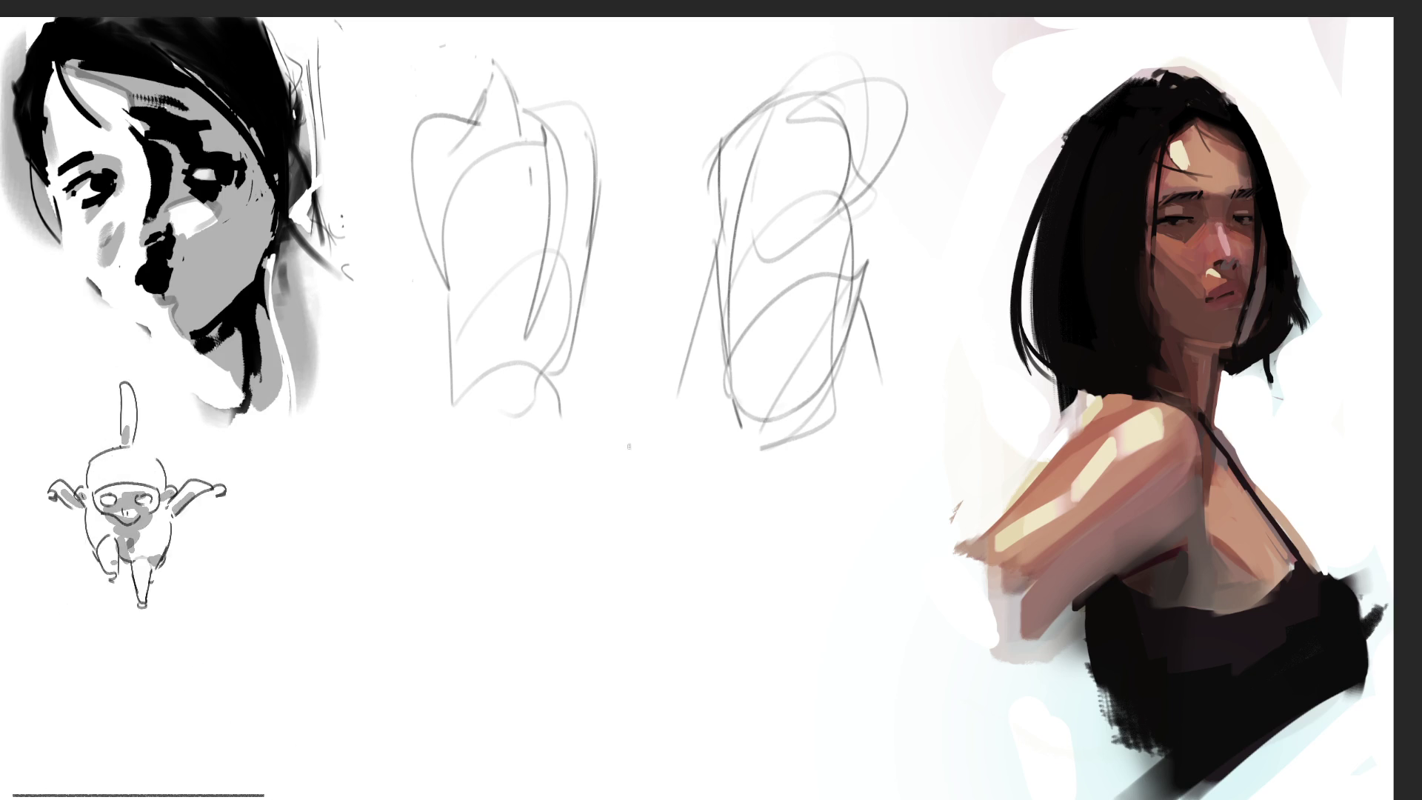
Step: Sketch a new gesture pose mid-page, blocking in its torso and long outer contours
{"action": "left_click_drag", "start_coordinate": [623, 374], "coordinate": [577, 476]}
{"action": "left_click_drag", "start_coordinate": [665, 401], "coordinate": [658, 535]}
{"action": "left_click_drag", "start_coordinate": [583, 409], "coordinate": [566, 450]}
{"action": "left_click_drag", "start_coordinate": [617, 373], "coordinate": [581, 410]}
{"action": "left_click_drag", "start_coordinate": [675, 469], "coordinate": [673, 523]}
{"action": "left_click_drag", "start_coordinate": [674, 521], "coordinate": [608, 638]}
{"action": "left_click_drag", "start_coordinate": [619, 385], "coordinate": [661, 387]}
{"action": "mouse_move", "coordinate": [690, 664]}
{"action": "left_mouse_down"}
{"action": "mouse_move", "coordinate": [665, 413]}
{"action": "mouse_move", "coordinate": [645, 357]}
{"action": "mouse_move", "coordinate": [678, 426]}
{"action": "mouse_move", "coordinate": [722, 619]}
{"action": "left_mouse_up"}
{"action": "left_click_drag", "start_coordinate": [661, 419], "coordinate": [713, 385]}
{"action": "left_click_drag", "start_coordinate": [715, 389], "coordinate": [774, 604]}
{"action": "left_click_drag", "start_coordinate": [756, 411], "coordinate": [774, 586]}
{"action": "mouse_move", "coordinate": [786, 523]}
{"action": "left_mouse_down"}
{"action": "mouse_move", "coordinate": [759, 634]}
{"action": "mouse_move", "coordinate": [848, 722]}
{"action": "left_mouse_up"}
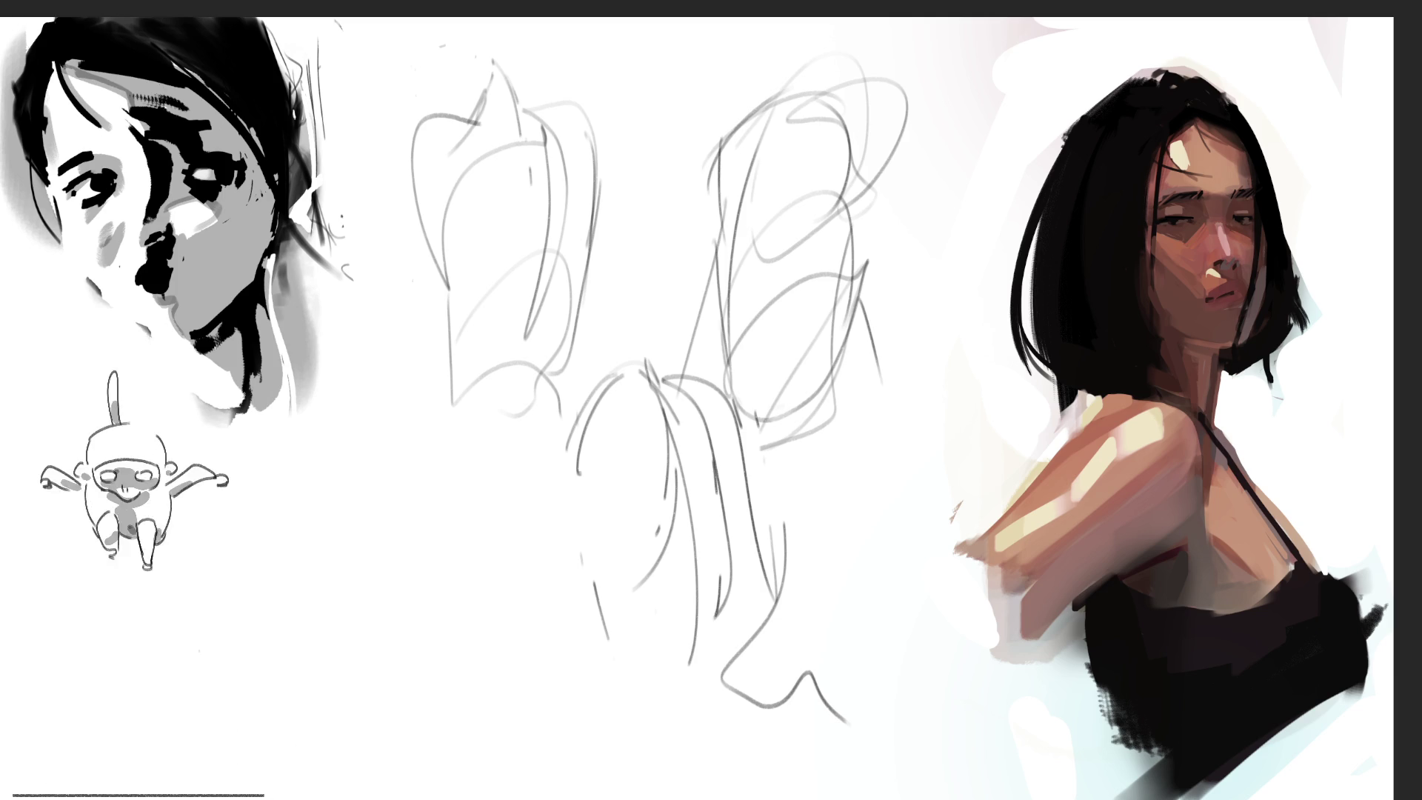
Step: Sketch a lower-left gesture pose, then erase over the middle sketches to fade them
{"action": "mouse_move", "coordinate": [343, 492]}
{"action": "left_mouse_down"}
{"action": "mouse_move", "coordinate": [438, 478]}
{"action": "mouse_move", "coordinate": [348, 448]}
{"action": "mouse_move", "coordinate": [330, 638]}
{"action": "mouse_move", "coordinate": [476, 465]}
{"action": "mouse_move", "coordinate": [551, 663]}
{"action": "left_mouse_up"}
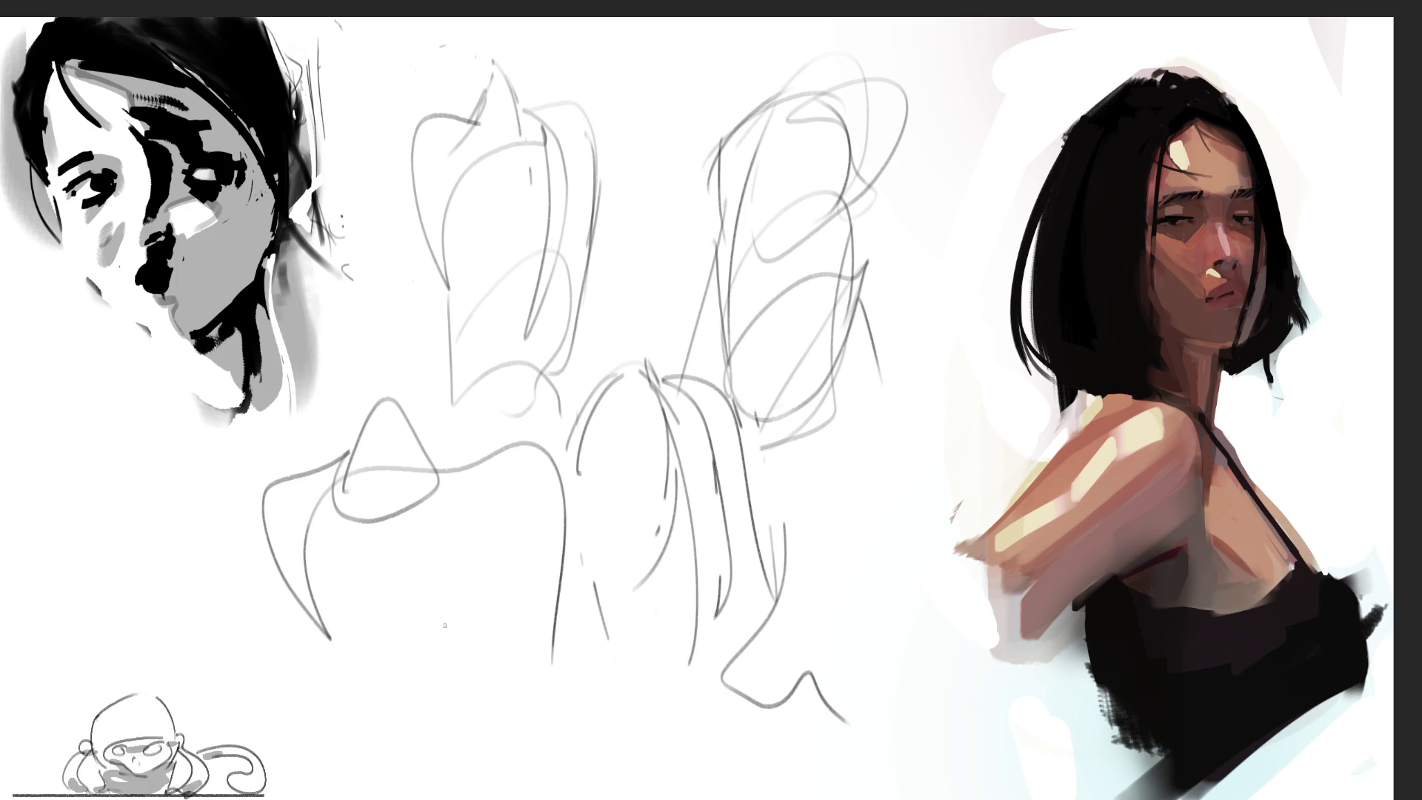
{"action": "left_click_drag", "start_coordinate": [417, 602], "coordinate": [474, 760]}
{"action": "left_click_drag", "start_coordinate": [437, 520], "coordinate": [517, 682]}
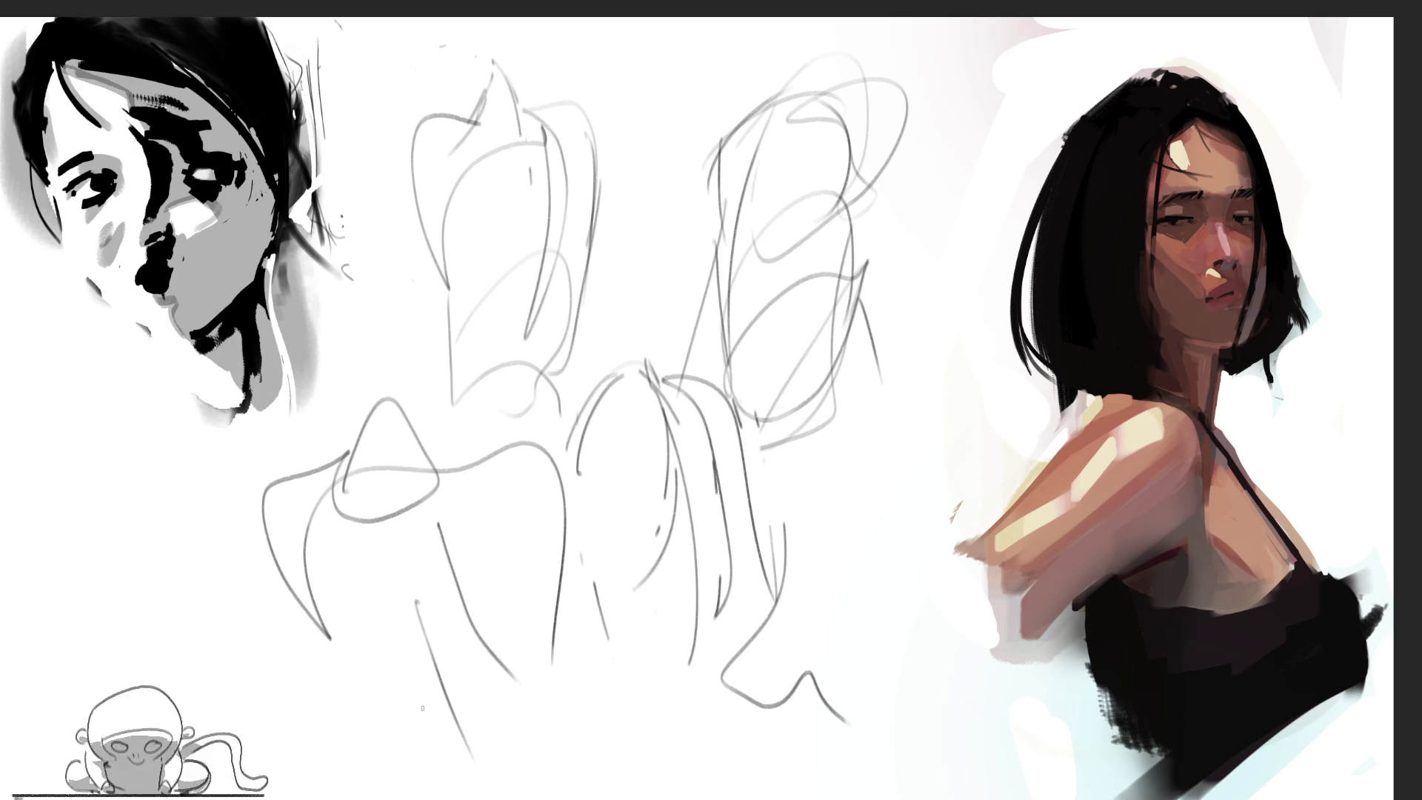
{"action": "left_click_drag", "start_coordinate": [348, 643], "coordinate": [356, 764]}
{"action": "mouse_move", "coordinate": [374, 798]}
{"action": "left_mouse_down"}
{"action": "mouse_move", "coordinate": [404, 705]}
{"action": "mouse_move", "coordinate": [555, 748]}
{"action": "mouse_move", "coordinate": [569, 798]}
{"action": "left_mouse_up"}
{"action": "left_click_drag", "start_coordinate": [597, 659], "coordinate": [601, 793]}
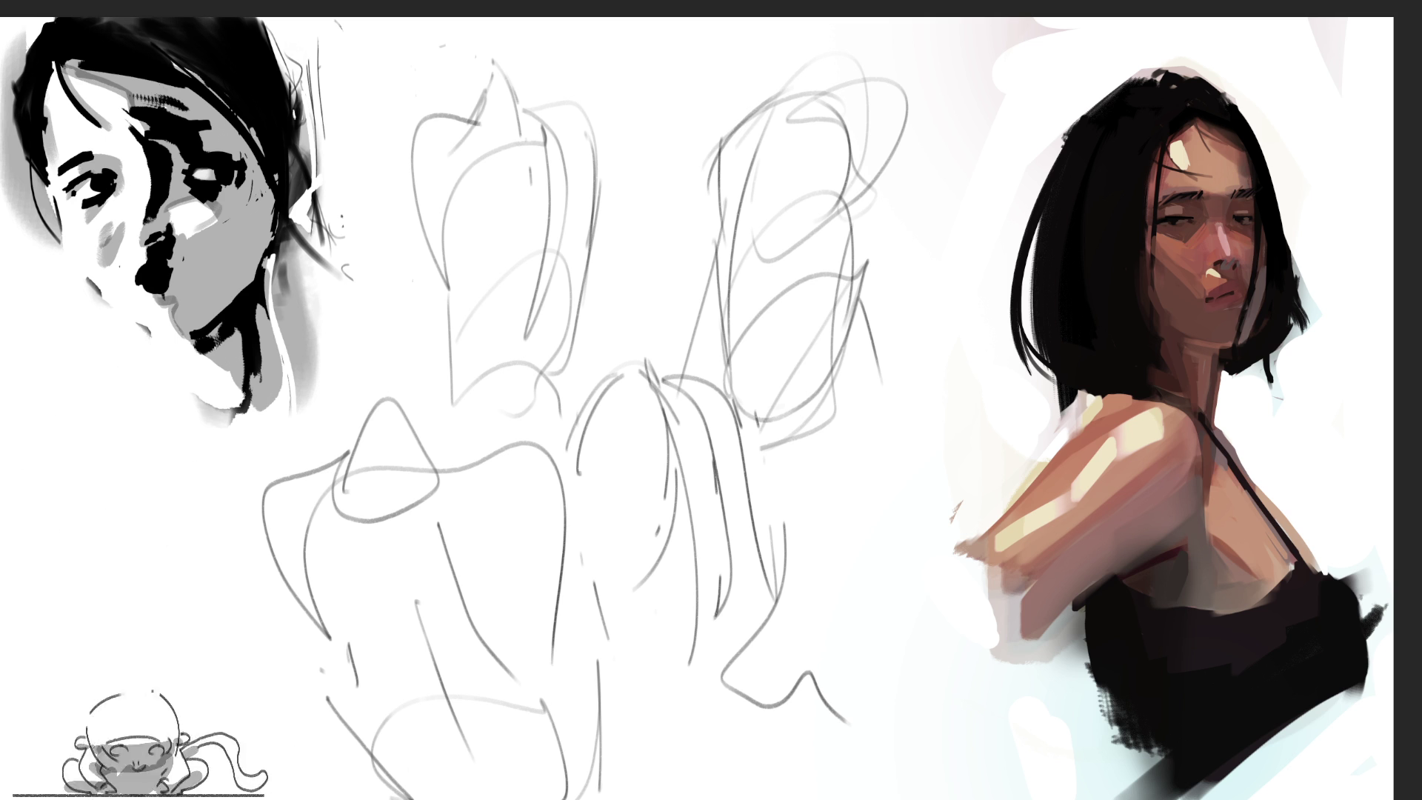
{"action": "mouse_move", "coordinate": [889, 222]}
{"action": "left_mouse_down"}
{"action": "mouse_move", "coordinate": [741, 355]}
{"action": "mouse_move", "coordinate": [315, 670]}
{"action": "left_mouse_up"}
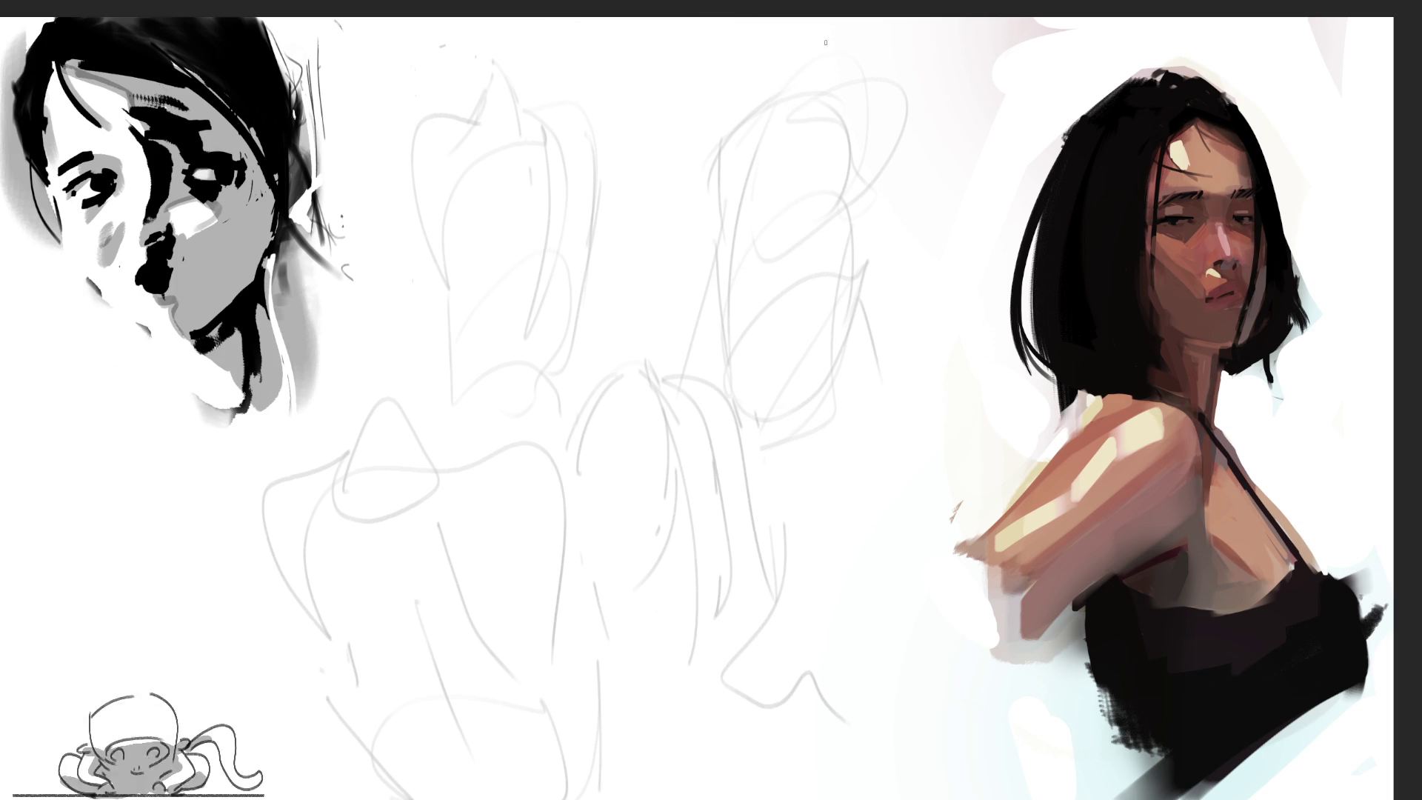
Step: Draw dark lines and hatching along the top and right side of the right back sketch
{"action": "mouse_move", "coordinate": [771, 102]}
{"action": "left_mouse_down"}
{"action": "mouse_move", "coordinate": [832, 60]}
{"action": "mouse_move", "coordinate": [835, 93]}
{"action": "mouse_move", "coordinate": [870, 74]}
{"action": "mouse_move", "coordinate": [832, 93]}
{"action": "mouse_move", "coordinate": [905, 148]}
{"action": "left_mouse_up"}
{"action": "left_click_drag", "start_coordinate": [864, 79], "coordinate": [835, 87]}
{"action": "left_click_drag", "start_coordinate": [838, 69], "coordinate": [839, 97]}
{"action": "left_click_drag", "start_coordinate": [845, 71], "coordinate": [848, 92]}
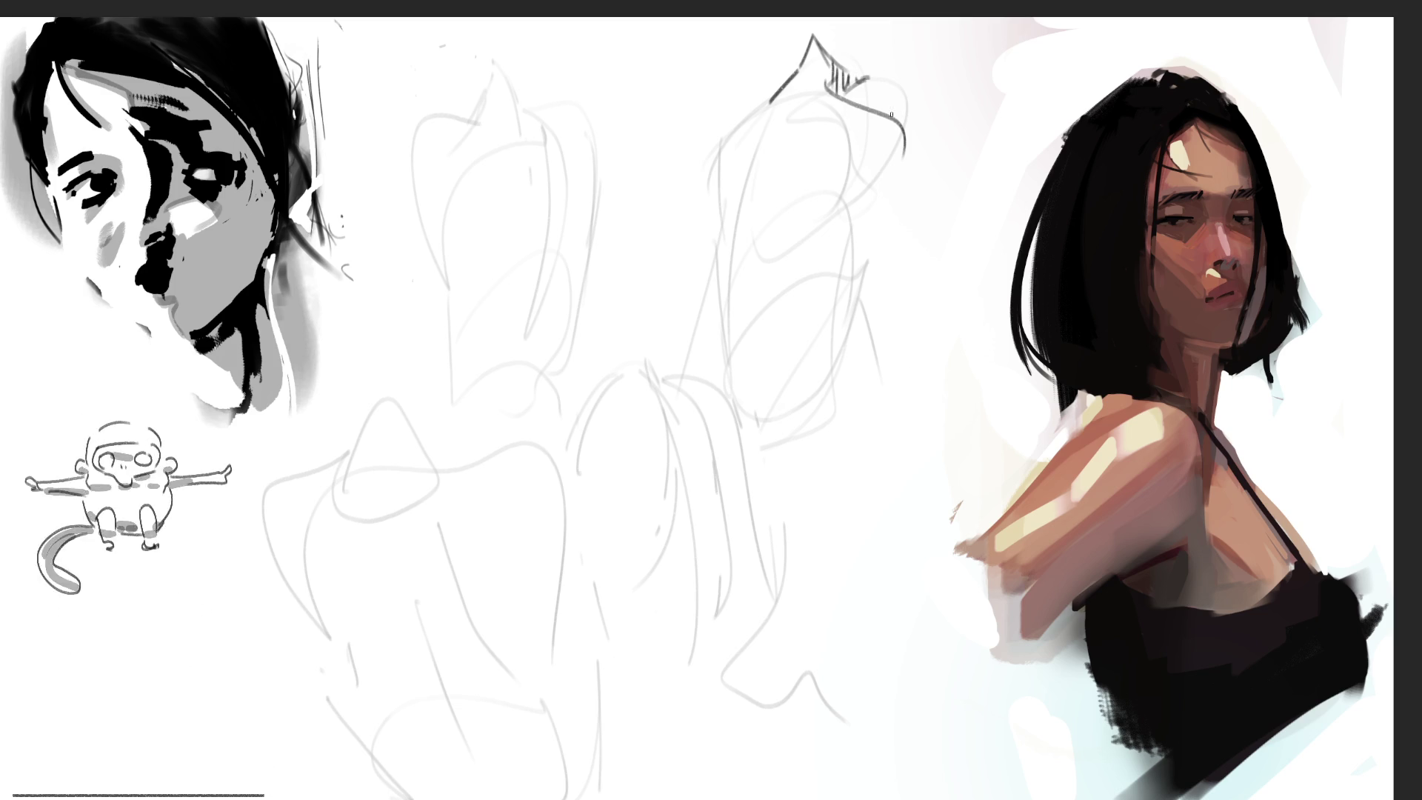
{"action": "mouse_move", "coordinate": [861, 76]}
{"action": "left_mouse_down"}
{"action": "mouse_move", "coordinate": [875, 82]}
{"action": "mouse_move", "coordinate": [892, 60]}
{"action": "left_mouse_up"}
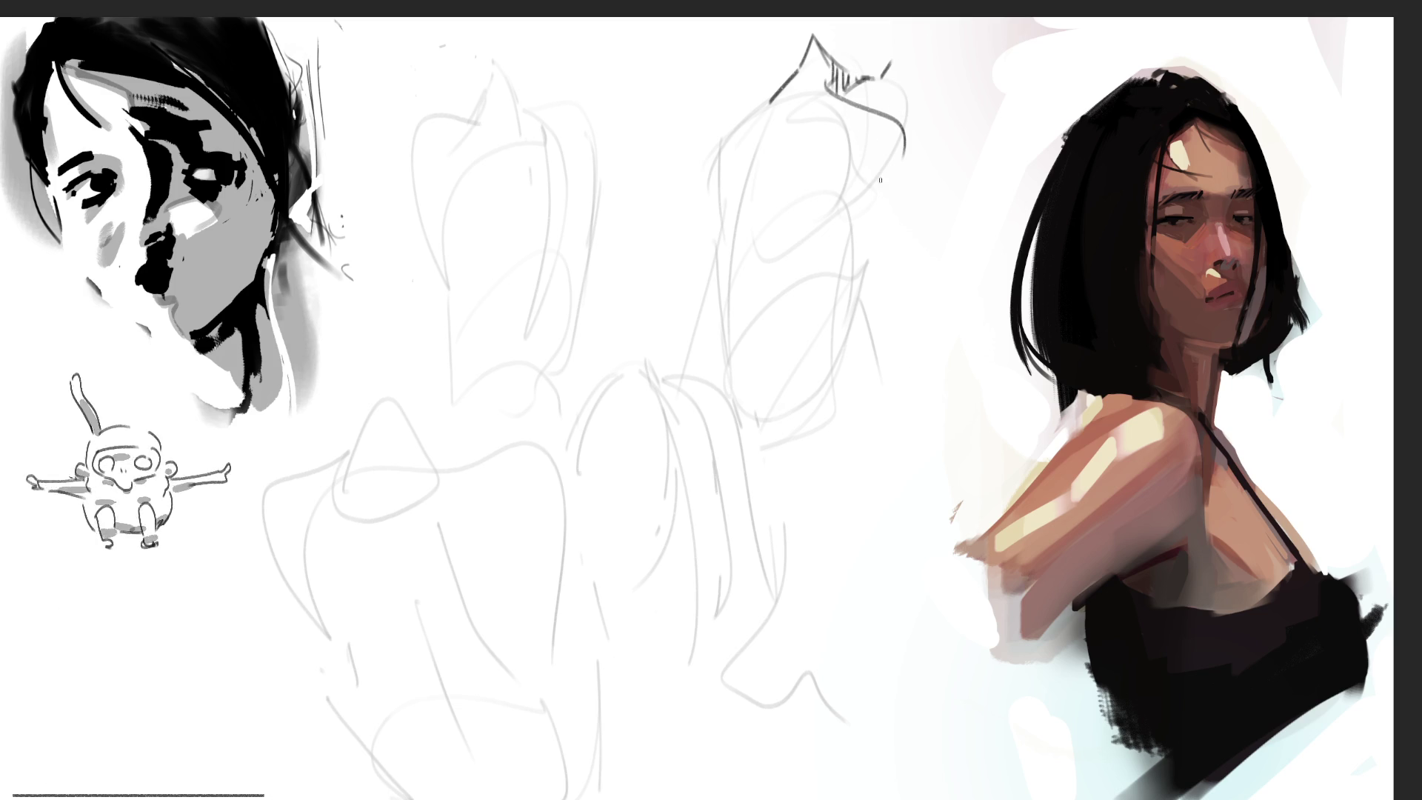
{"action": "left_click_drag", "start_coordinate": [913, 23], "coordinate": [896, 53]}
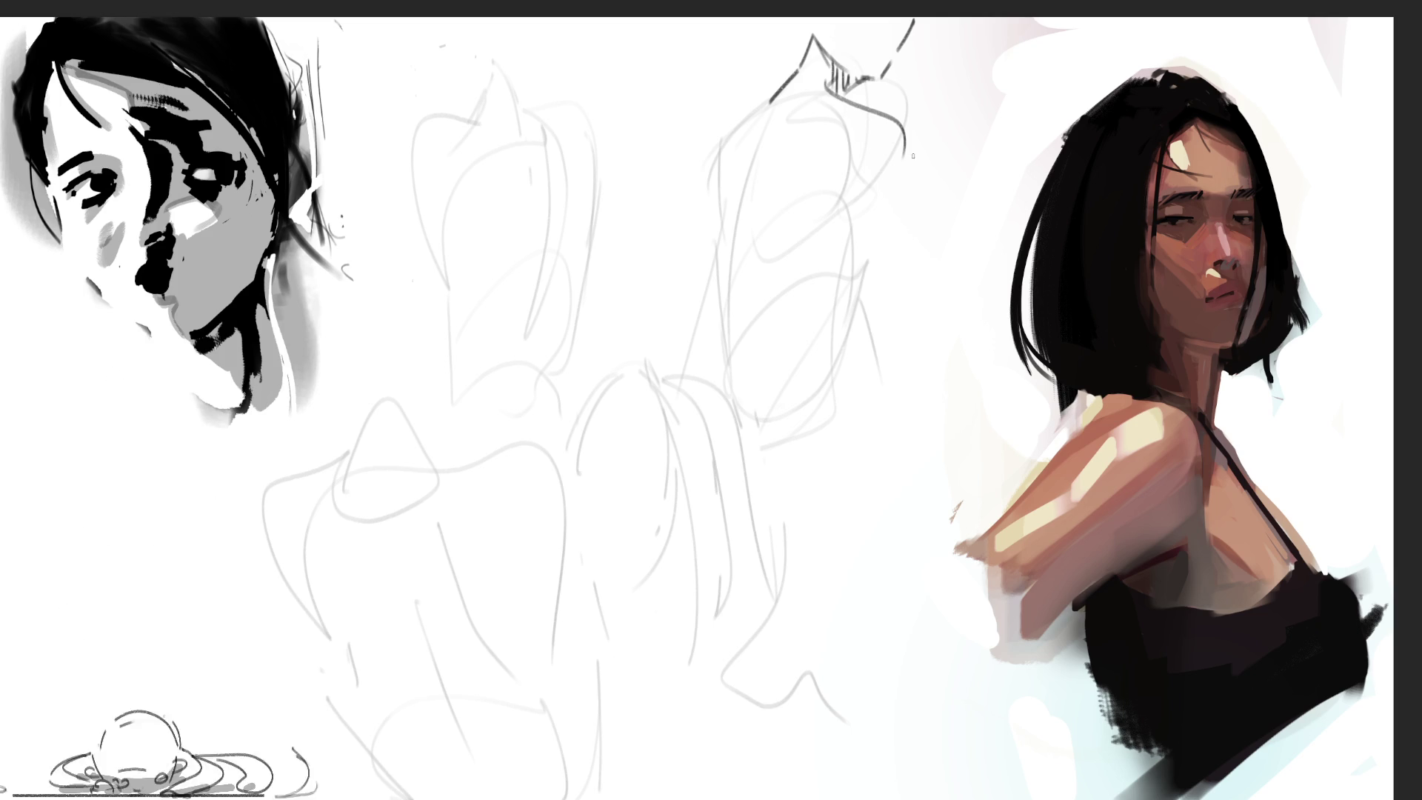
{"action": "left_click_drag", "start_coordinate": [905, 153], "coordinate": [888, 215]}
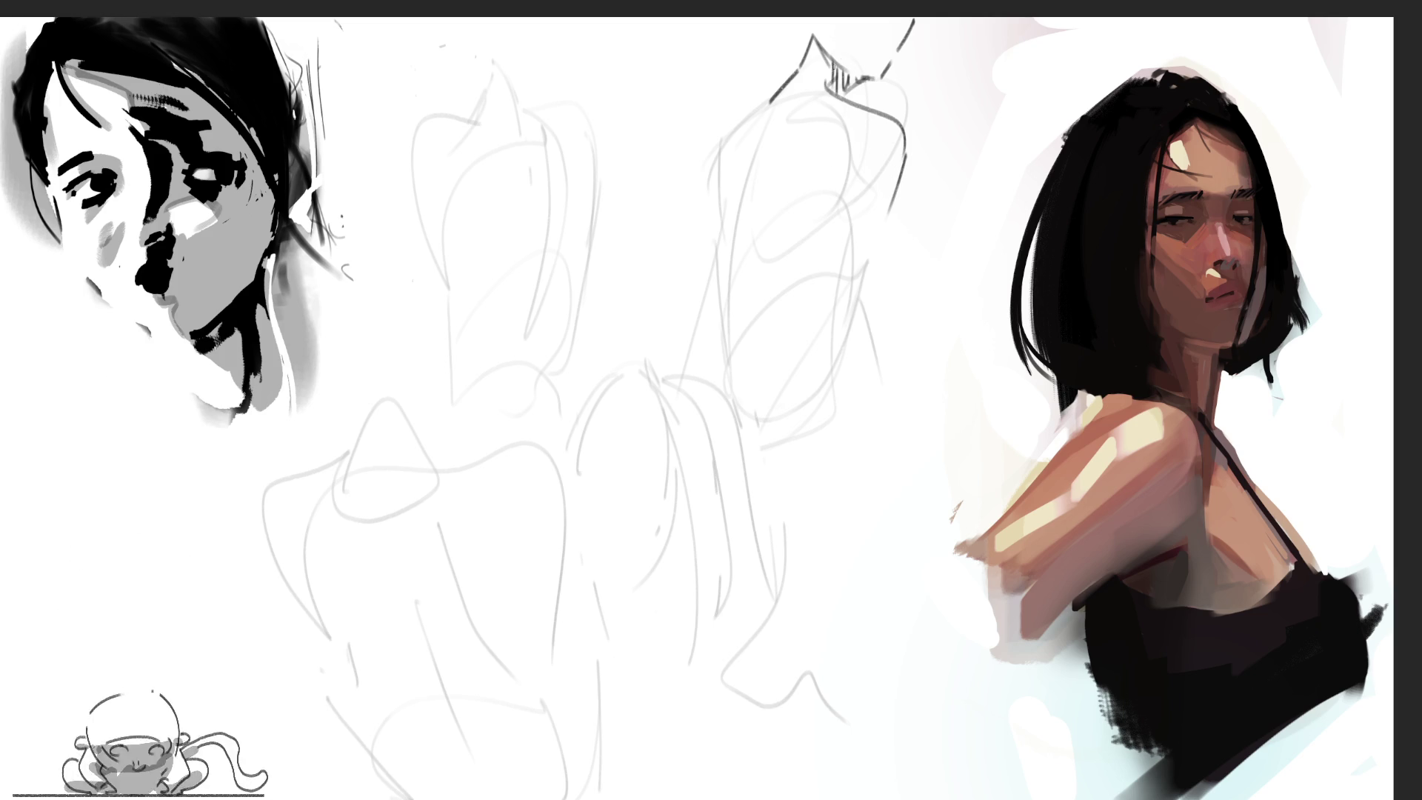
{"action": "left_click_drag", "start_coordinate": [825, 175], "coordinate": [842, 289]}
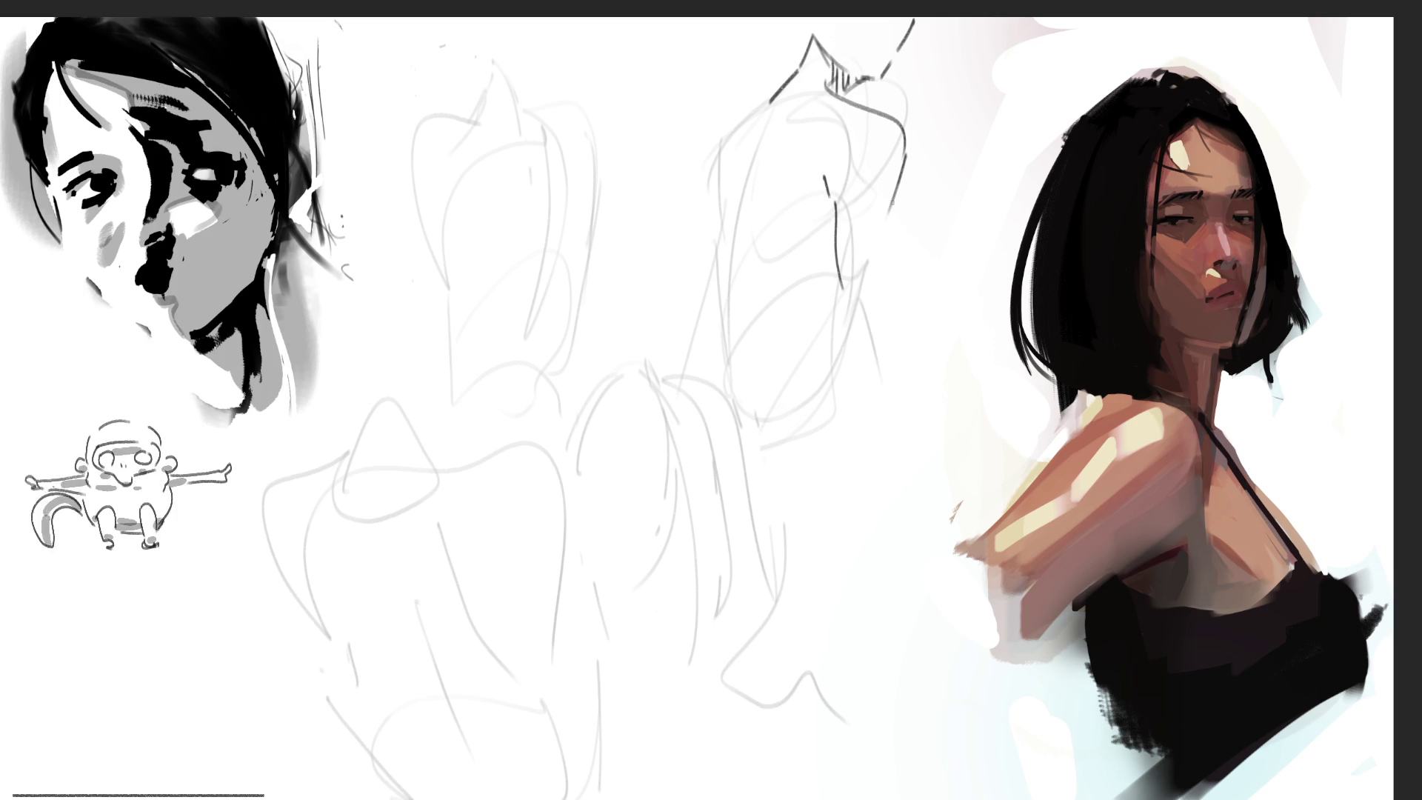
{"action": "left_click_drag", "start_coordinate": [892, 197], "coordinate": [886, 305]}
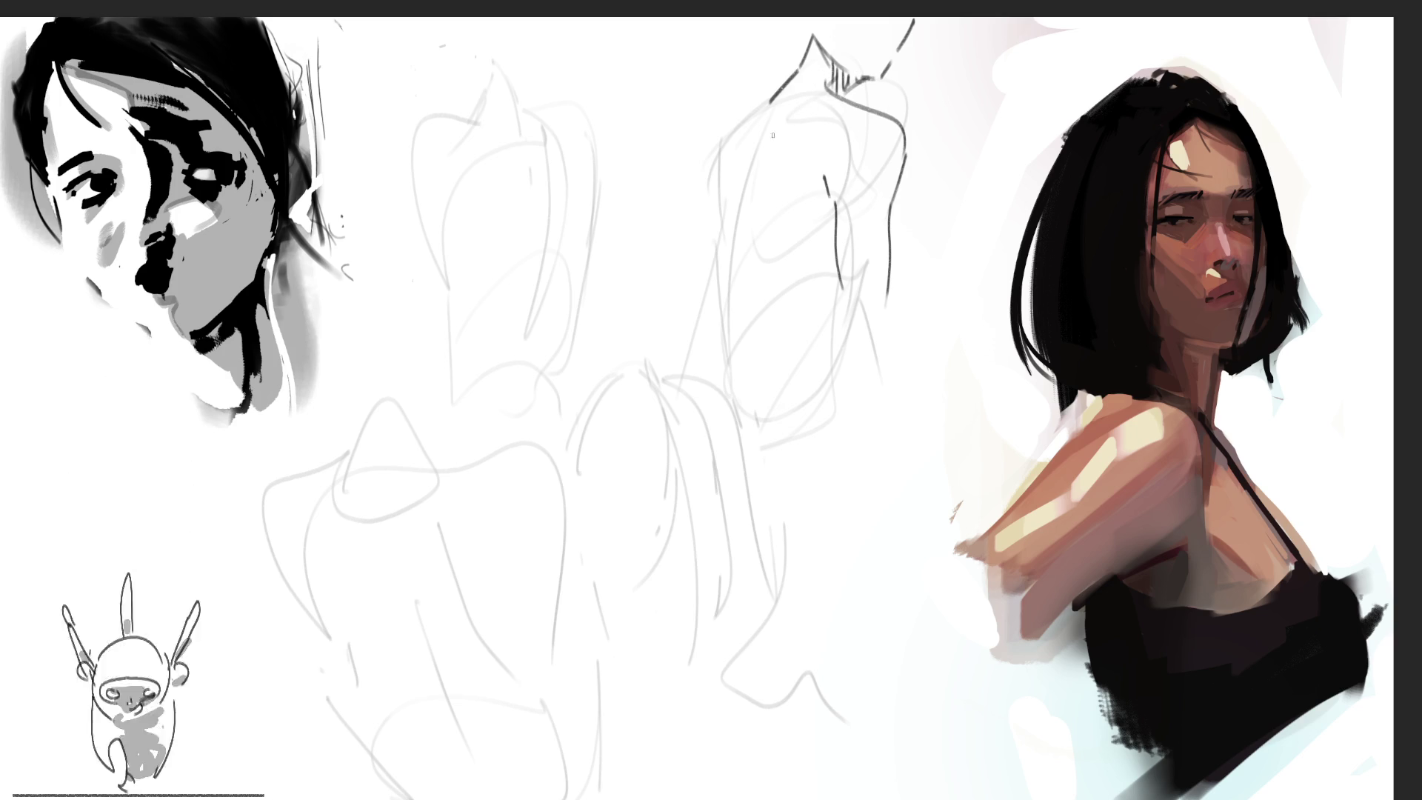
Step: Darken the back sketch's left contour, spine, waist and hips up to the shoulder
{"action": "left_click_drag", "start_coordinate": [762, 117], "coordinate": [741, 279]}
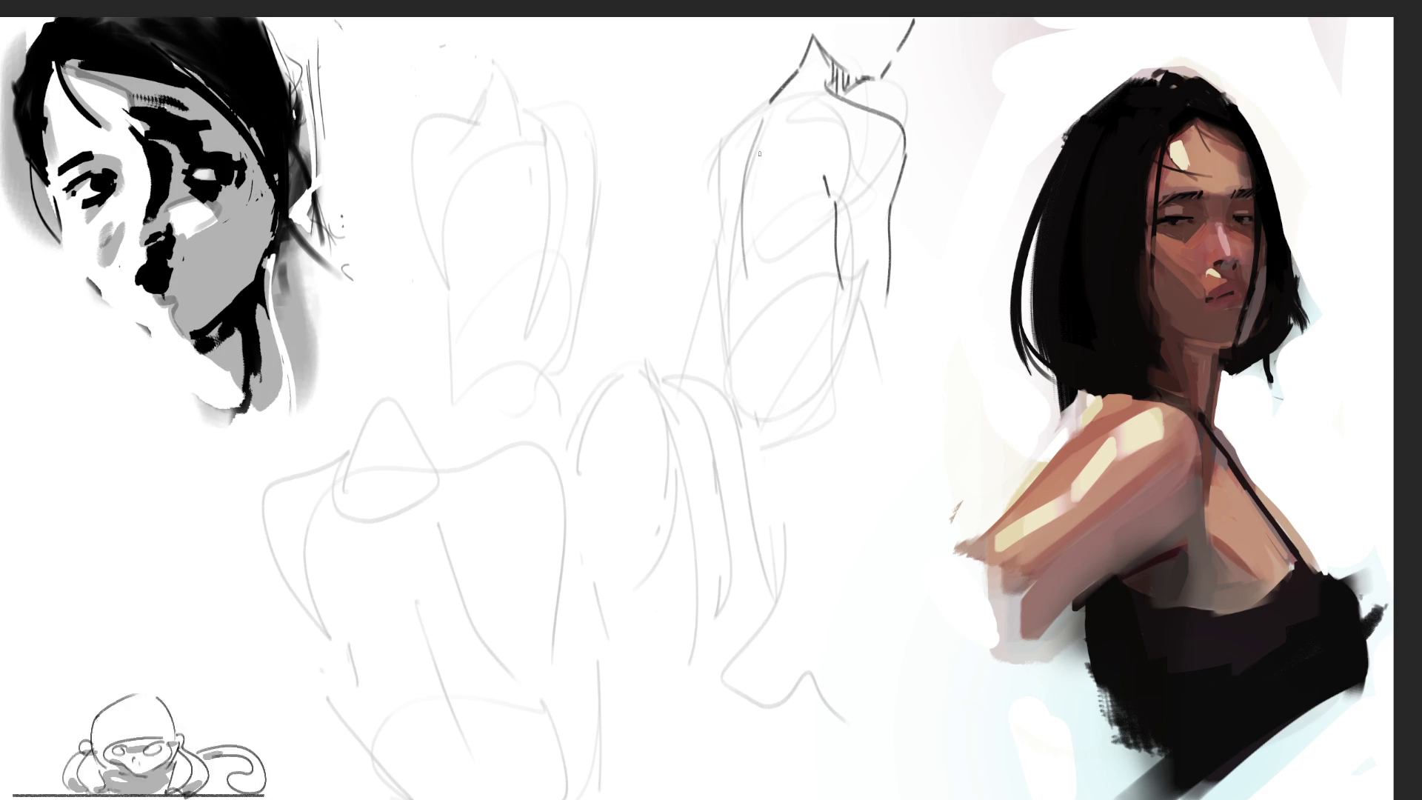
{"action": "left_click_drag", "start_coordinate": [768, 92], "coordinate": [737, 229]}
{"action": "mouse_move", "coordinate": [777, 85]}
{"action": "left_mouse_down"}
{"action": "mouse_move", "coordinate": [734, 191]}
{"action": "mouse_move", "coordinate": [729, 266]}
{"action": "left_mouse_up"}
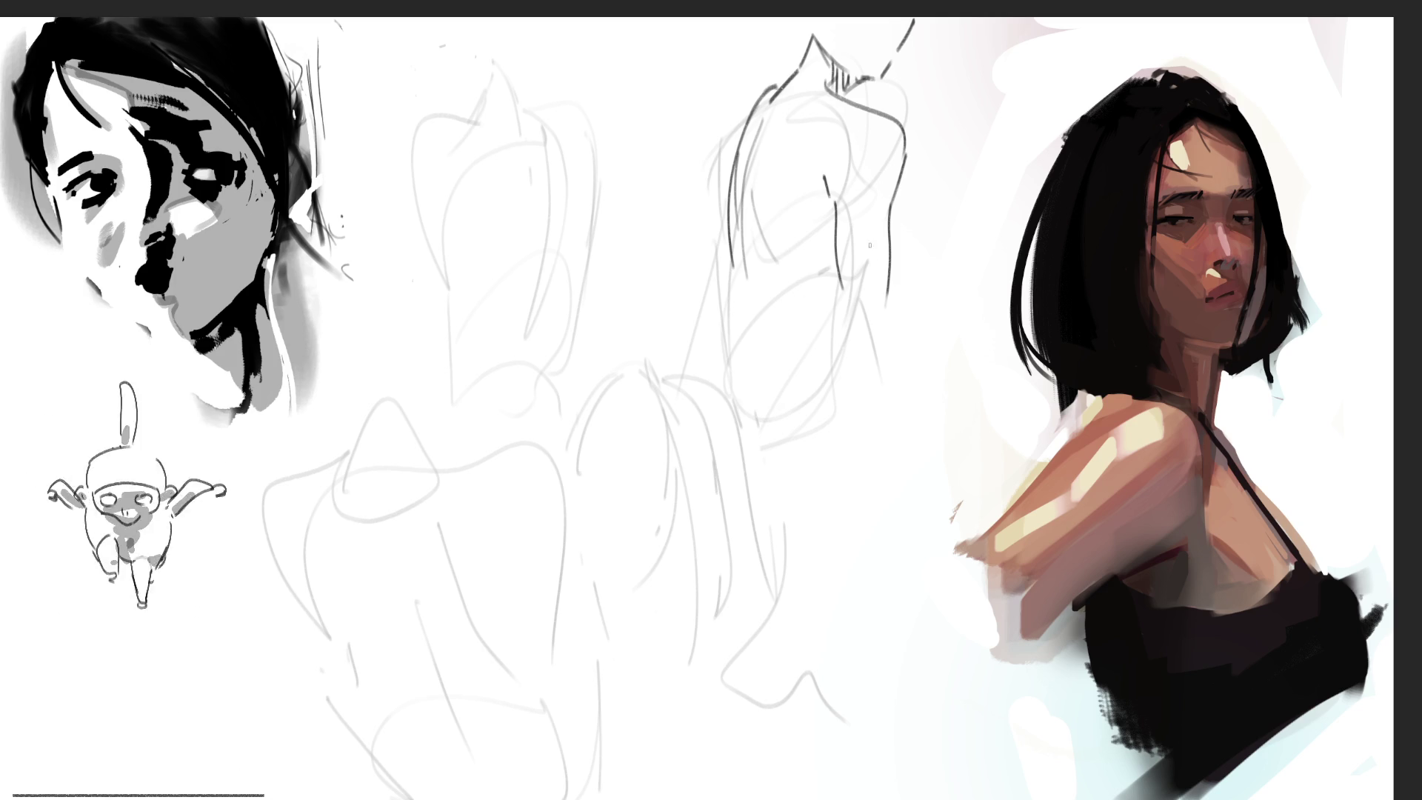
{"action": "left_click_drag", "start_coordinate": [741, 244], "coordinate": [756, 328]}
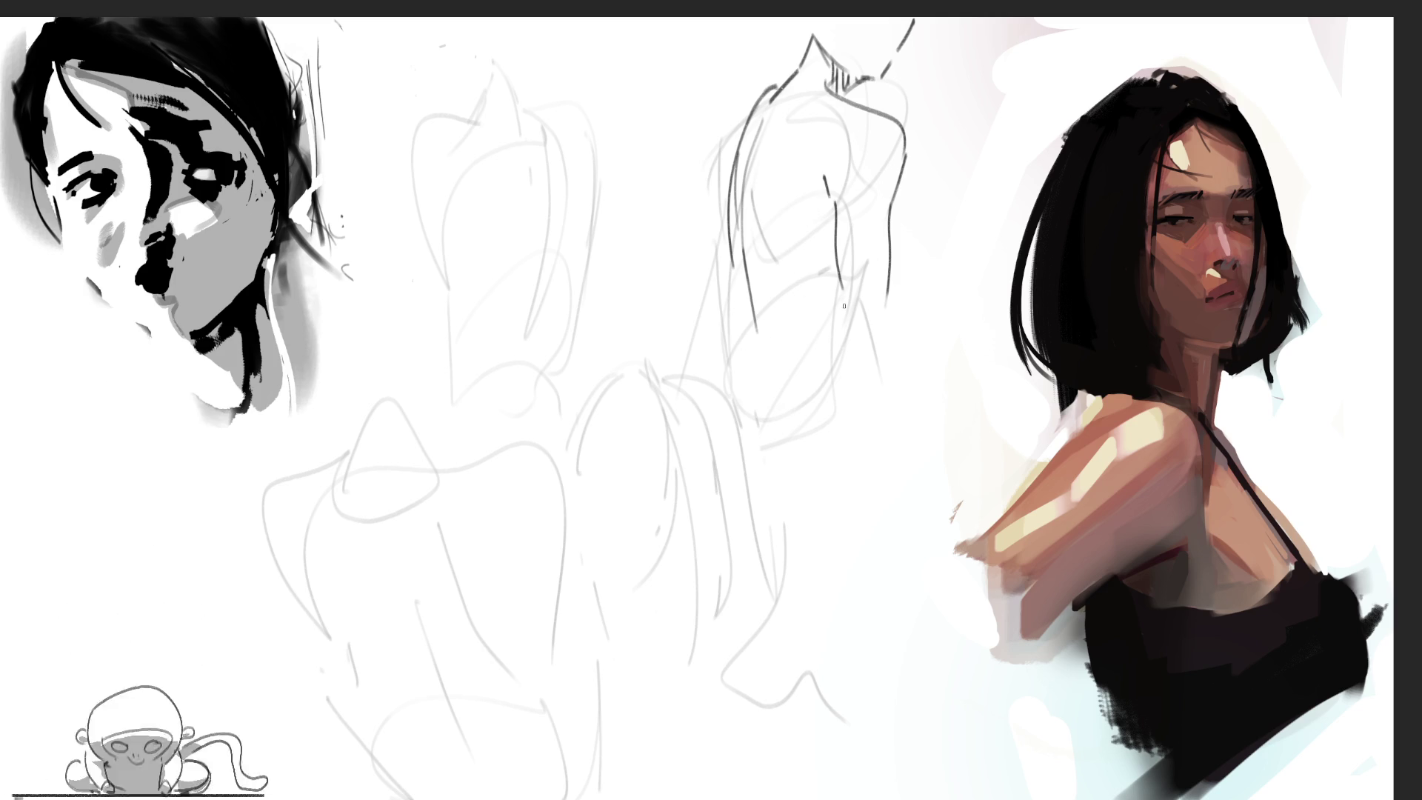
{"action": "left_click_drag", "start_coordinate": [818, 355], "coordinate": [850, 389]}
{"action": "left_click_drag", "start_coordinate": [858, 336], "coordinate": [859, 422]}
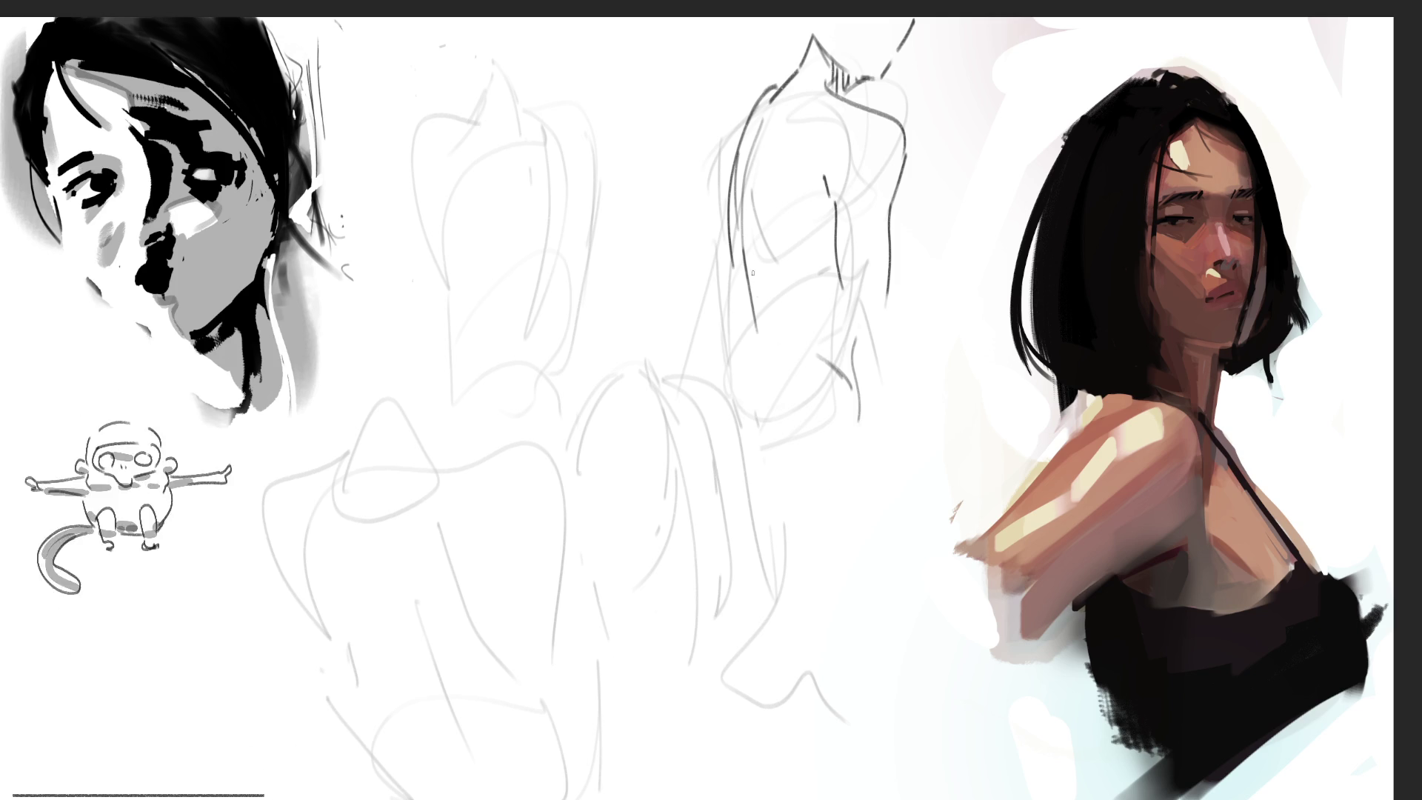
{"action": "left_click_drag", "start_coordinate": [751, 295], "coordinate": [719, 398]}
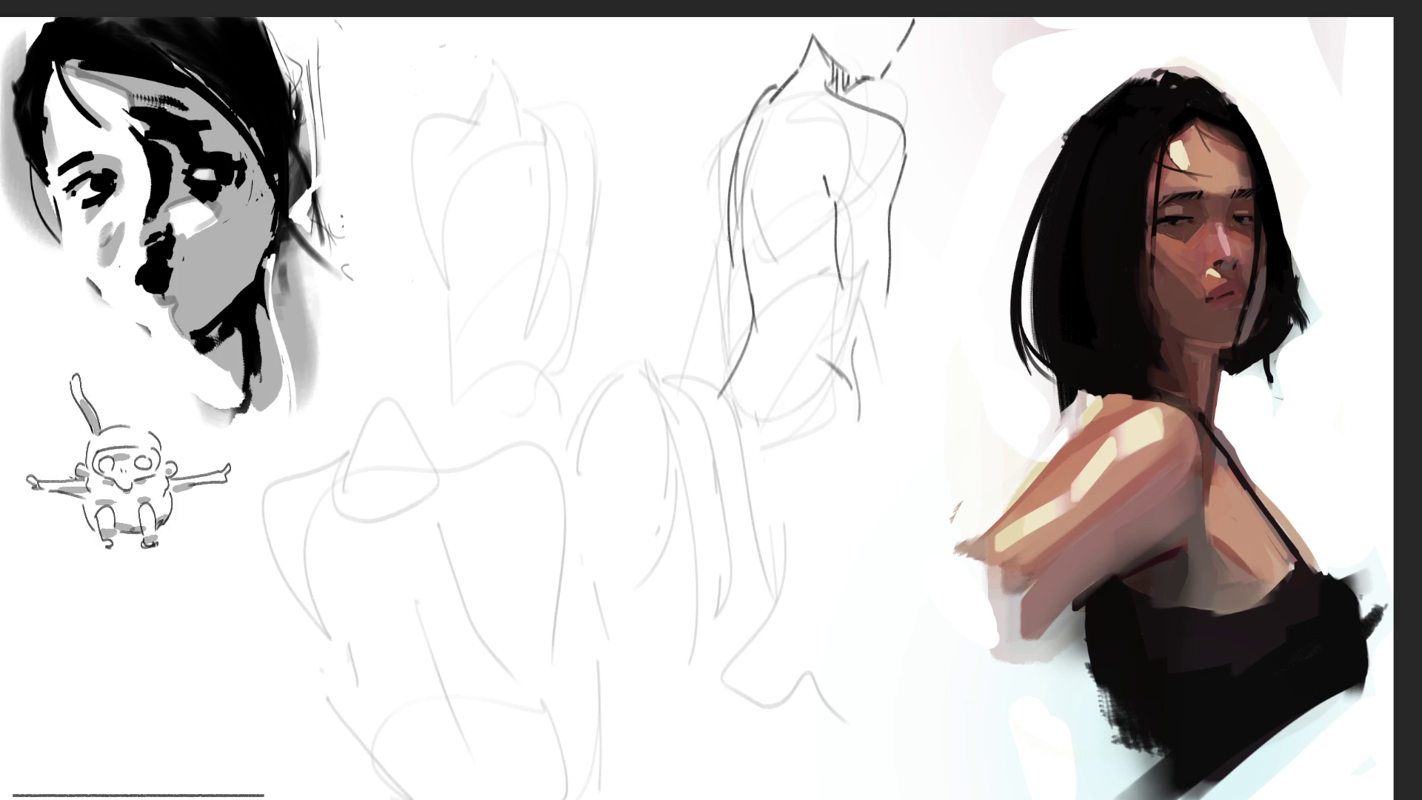
{"action": "mouse_move", "coordinate": [733, 264]}
{"action": "left_mouse_down"}
{"action": "mouse_move", "coordinate": [723, 334]}
{"action": "mouse_move", "coordinate": [659, 400]}
{"action": "mouse_move", "coordinate": [648, 545]}
{"action": "left_mouse_up"}
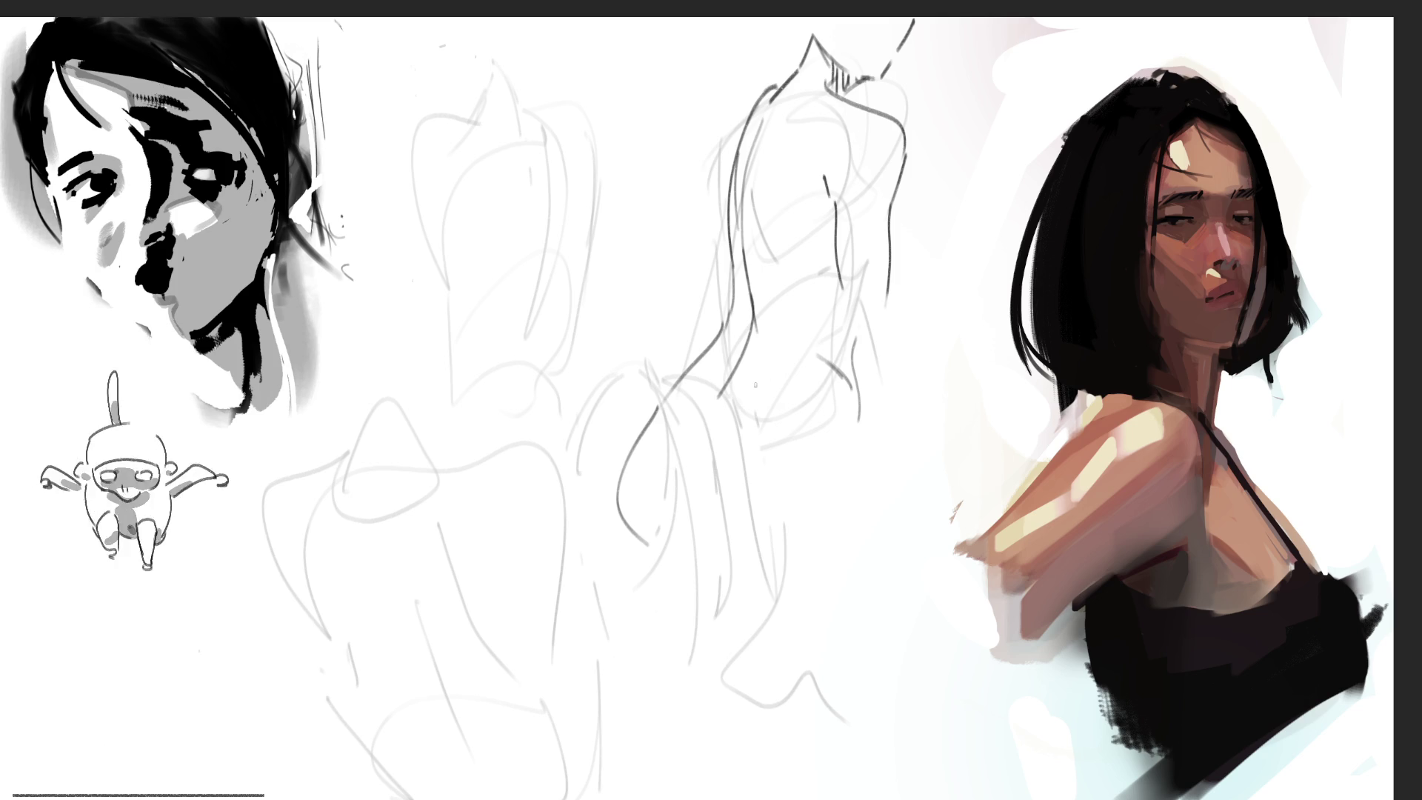
{"action": "mouse_move", "coordinate": [719, 406]}
{"action": "left_mouse_down"}
{"action": "mouse_move", "coordinate": [734, 366]}
{"action": "mouse_move", "coordinate": [822, 370]}
{"action": "mouse_move", "coordinate": [770, 381]}
{"action": "mouse_move", "coordinate": [836, 381]}
{"action": "mouse_move", "coordinate": [845, 431]}
{"action": "left_mouse_up"}
{"action": "mouse_move", "coordinate": [802, 437]}
{"action": "left_mouse_down"}
{"action": "mouse_move", "coordinate": [755, 446]}
{"action": "mouse_move", "coordinate": [732, 374]}
{"action": "mouse_move", "coordinate": [682, 461]}
{"action": "mouse_move", "coordinate": [742, 369]}
{"action": "left_mouse_up"}
{"action": "mouse_move", "coordinate": [735, 221]}
{"action": "left_mouse_down"}
{"action": "mouse_move", "coordinate": [752, 323]}
{"action": "mouse_move", "coordinate": [774, 280]}
{"action": "mouse_move", "coordinate": [752, 190]}
{"action": "mouse_move", "coordinate": [822, 86]}
{"action": "mouse_move", "coordinate": [769, 112]}
{"action": "left_mouse_up"}
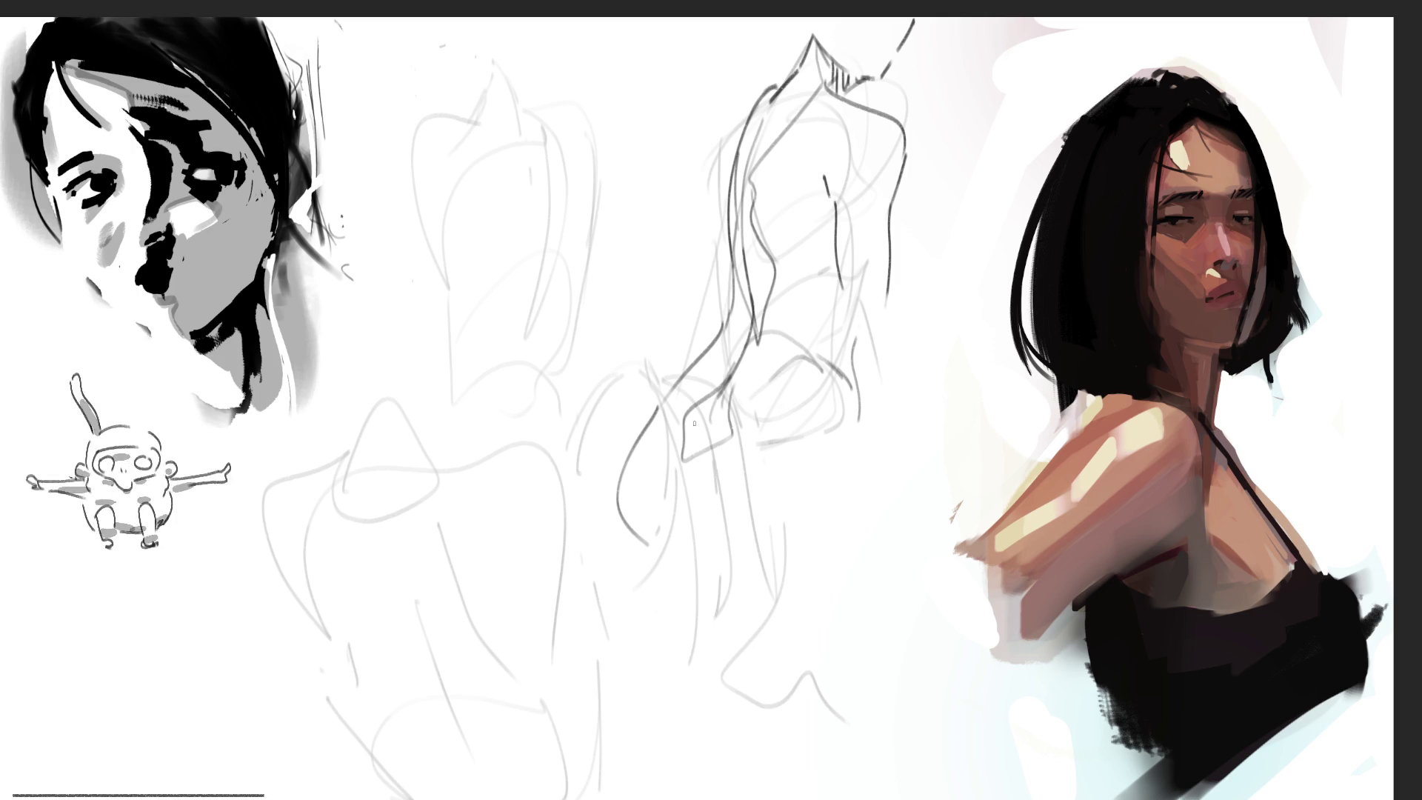
{"action": "mouse_move", "coordinate": [461, 114]}
{"action": "left_mouse_down"}
{"action": "mouse_move", "coordinate": [485, 84]}
{"action": "mouse_move", "coordinate": [483, 119]}
{"action": "mouse_move", "coordinate": [484, 92]}
{"action": "mouse_move", "coordinate": [522, 109]}
{"action": "left_mouse_up"}
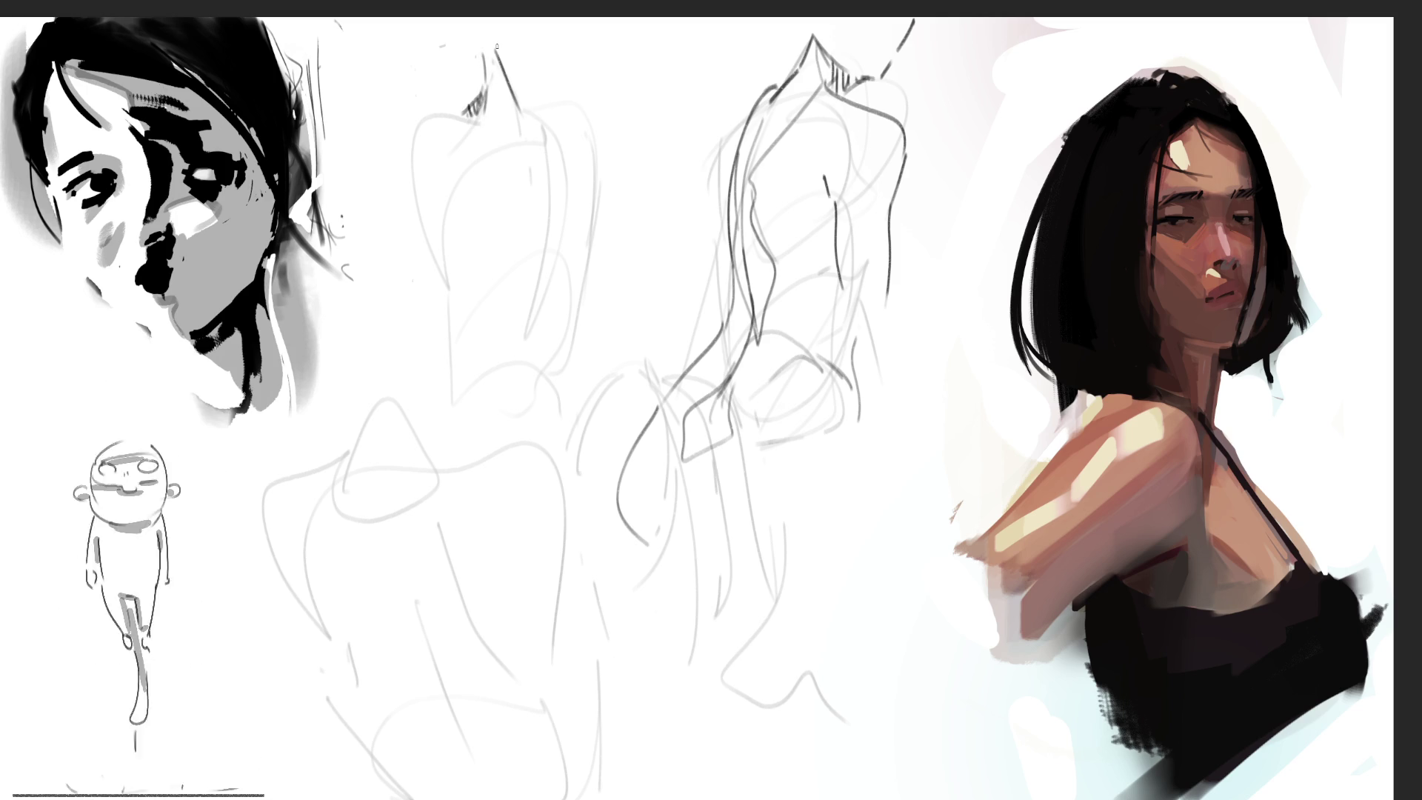
Step: Trace the left back sketch's neck, spine, both shoulders and lower back in dark lines
{"action": "left_click_drag", "start_coordinate": [475, 17], "coordinate": [506, 53]}
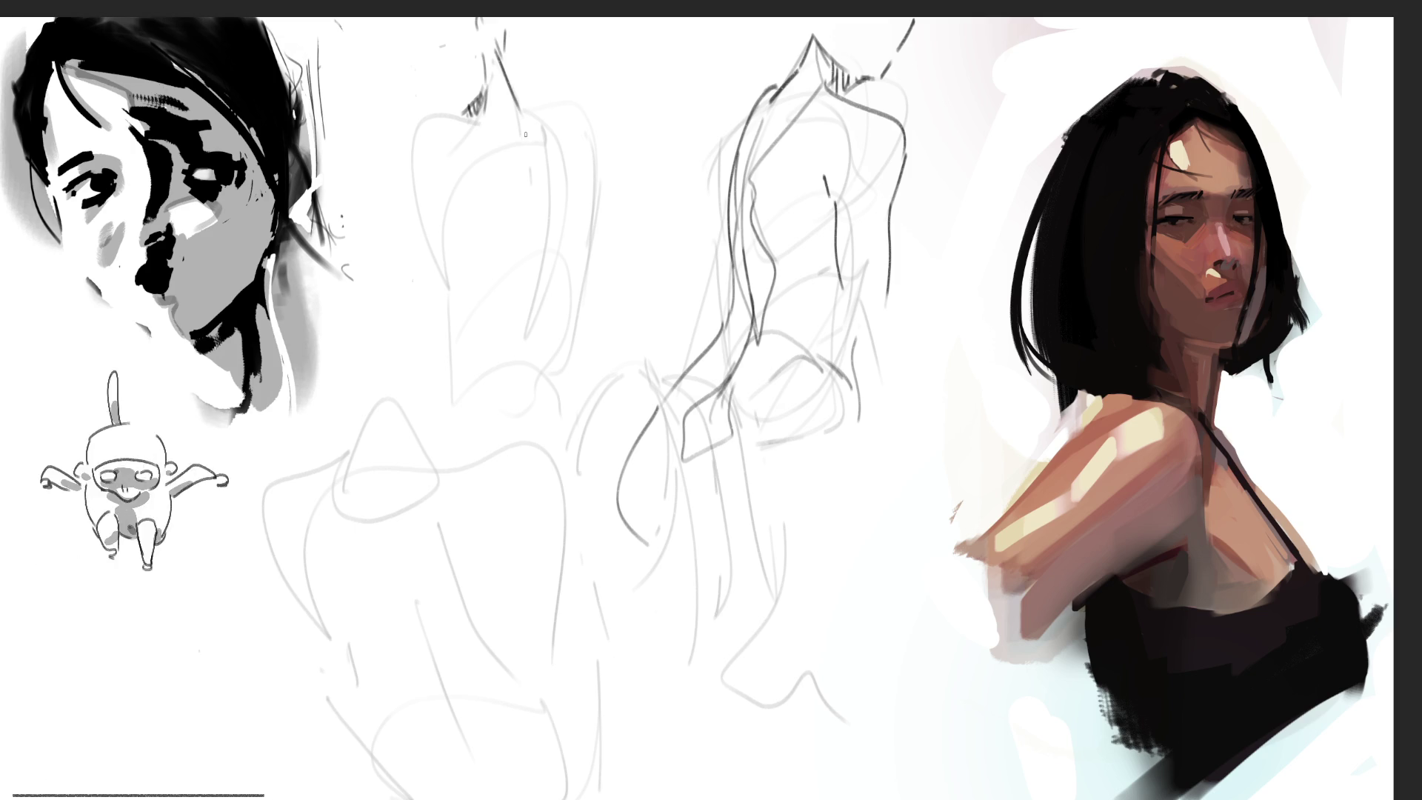
{"action": "mouse_move", "coordinate": [532, 128]}
{"action": "left_mouse_down"}
{"action": "mouse_move", "coordinate": [549, 191]}
{"action": "mouse_move", "coordinate": [535, 336]}
{"action": "left_mouse_up"}
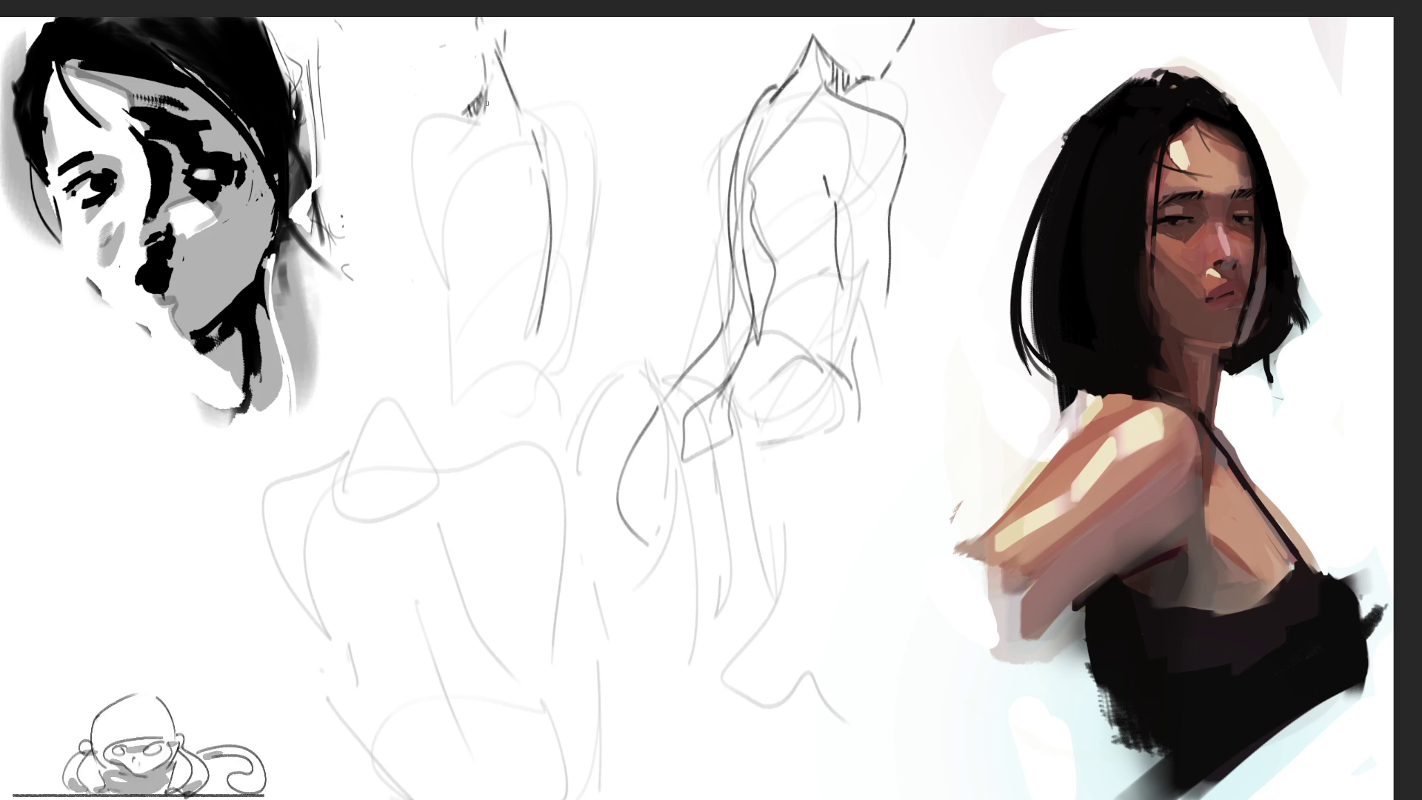
{"action": "mouse_move", "coordinate": [483, 119]}
{"action": "left_mouse_down"}
{"action": "mouse_move", "coordinate": [450, 113]}
{"action": "mouse_move", "coordinate": [446, 280]}
{"action": "left_mouse_up"}
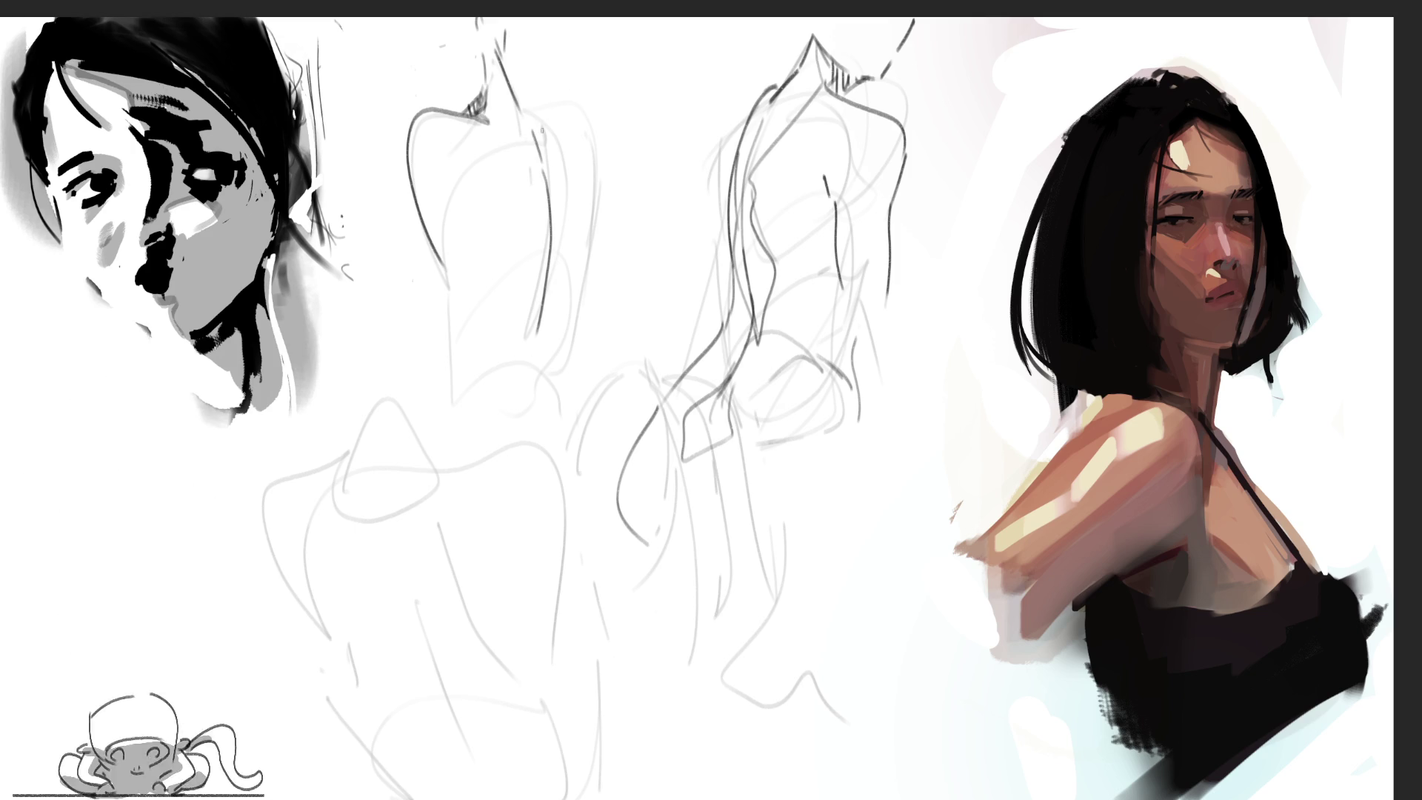
{"action": "mouse_move", "coordinate": [520, 96]}
{"action": "left_mouse_down"}
{"action": "mouse_move", "coordinate": [580, 177]}
{"action": "mouse_move", "coordinate": [583, 252]}
{"action": "left_mouse_up"}
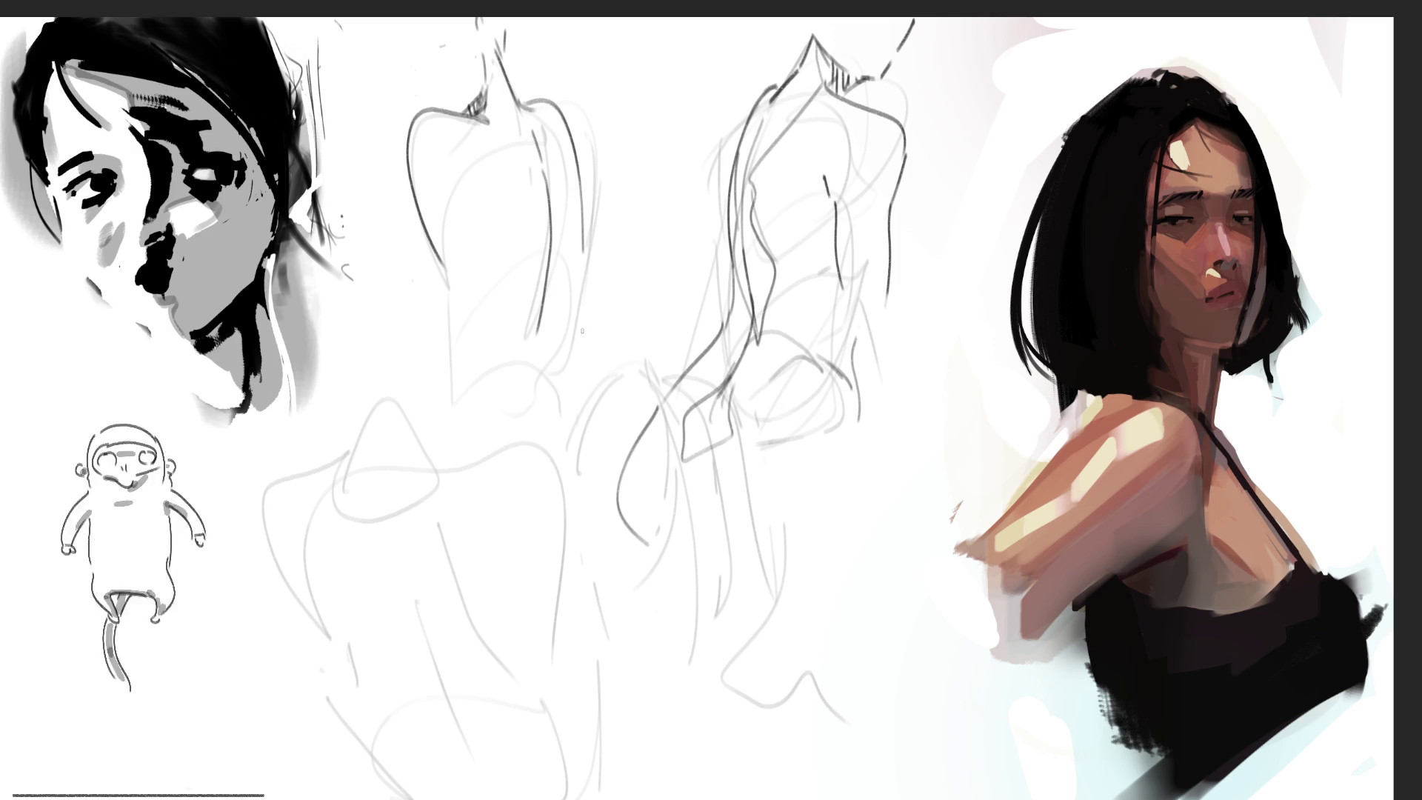
{"action": "left_click_drag", "start_coordinate": [456, 187], "coordinate": [468, 292]}
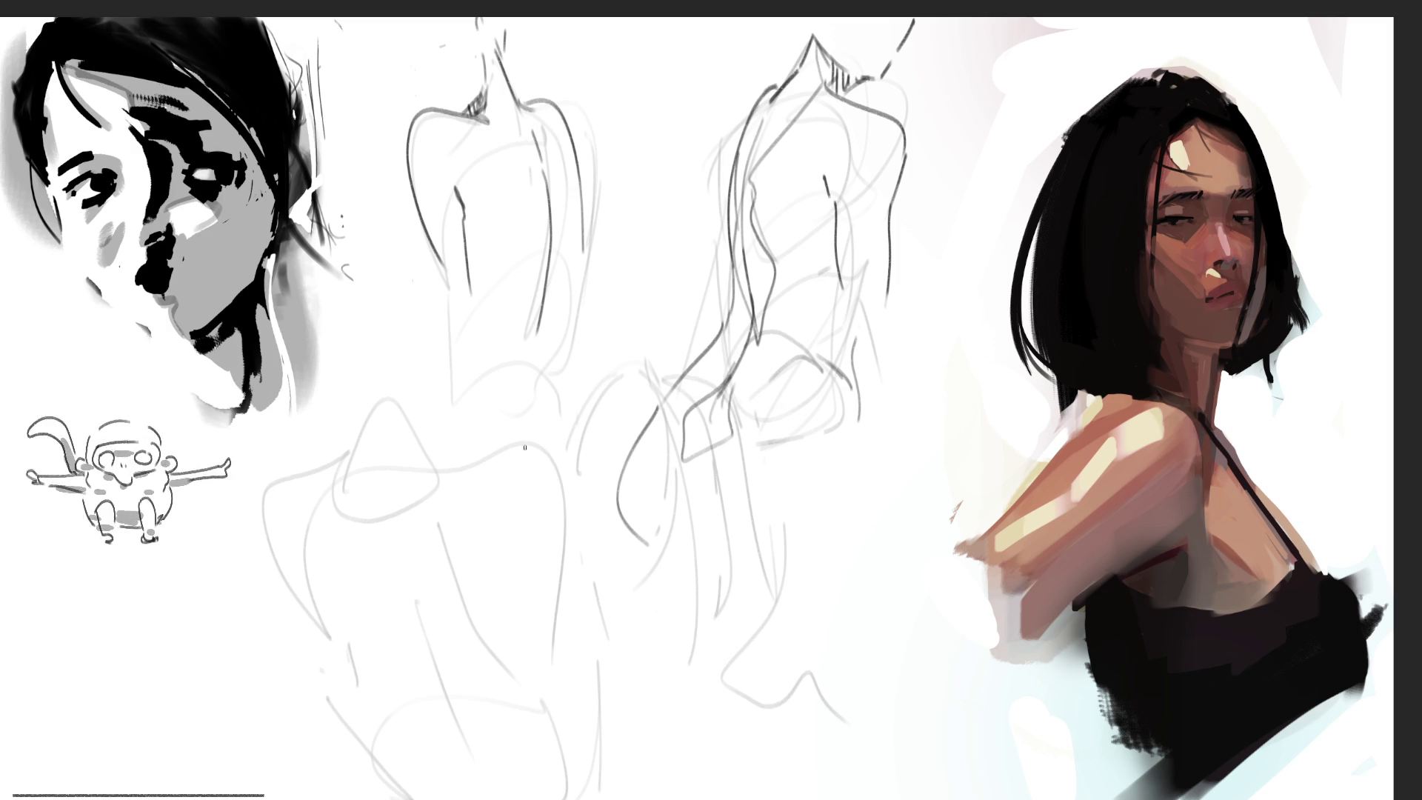
{"action": "left_click_drag", "start_coordinate": [583, 246], "coordinate": [564, 333]}
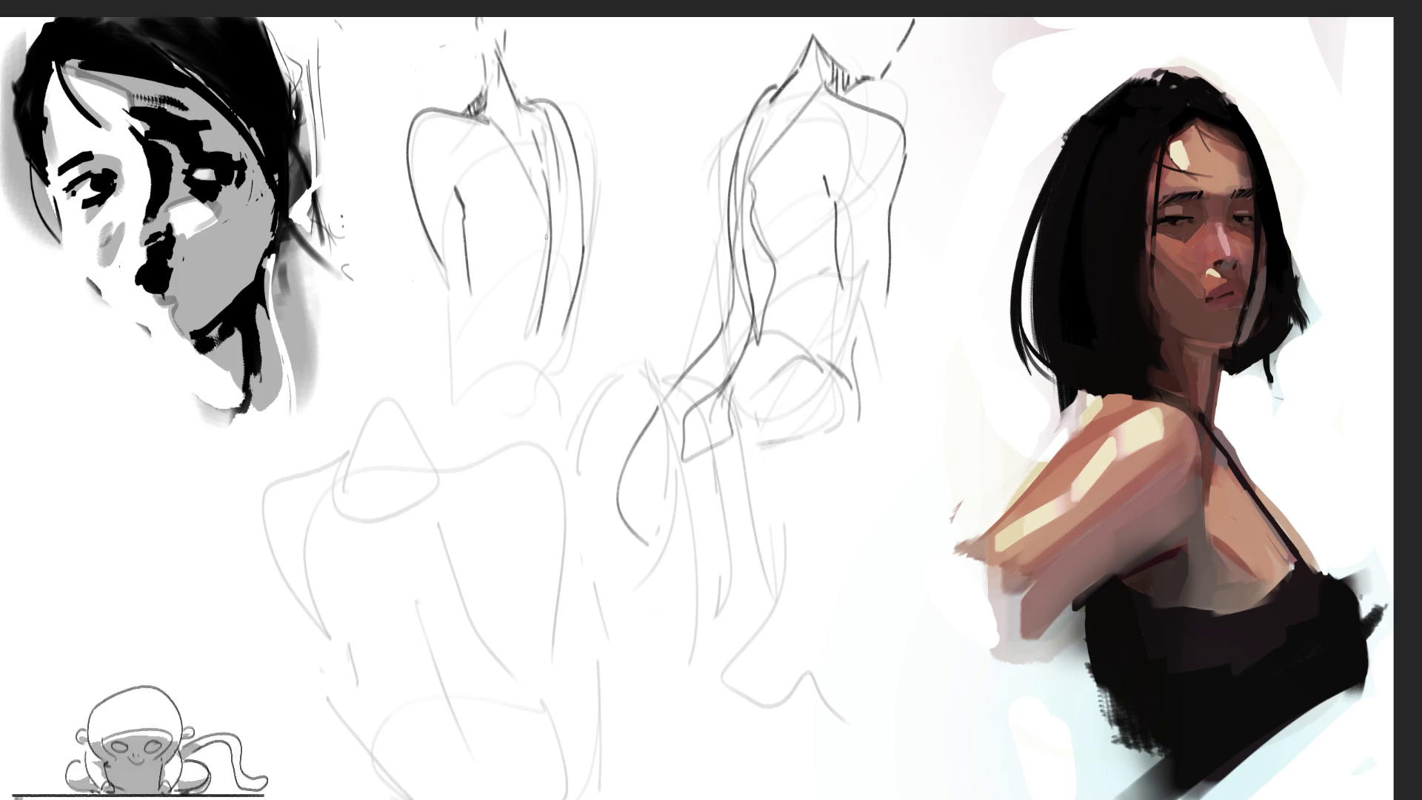
{"action": "mouse_move", "coordinate": [543, 279]}
{"action": "left_mouse_down"}
{"action": "mouse_move", "coordinate": [526, 321]}
{"action": "mouse_move", "coordinate": [540, 369]}
{"action": "mouse_move", "coordinate": [528, 361]}
{"action": "left_mouse_up"}
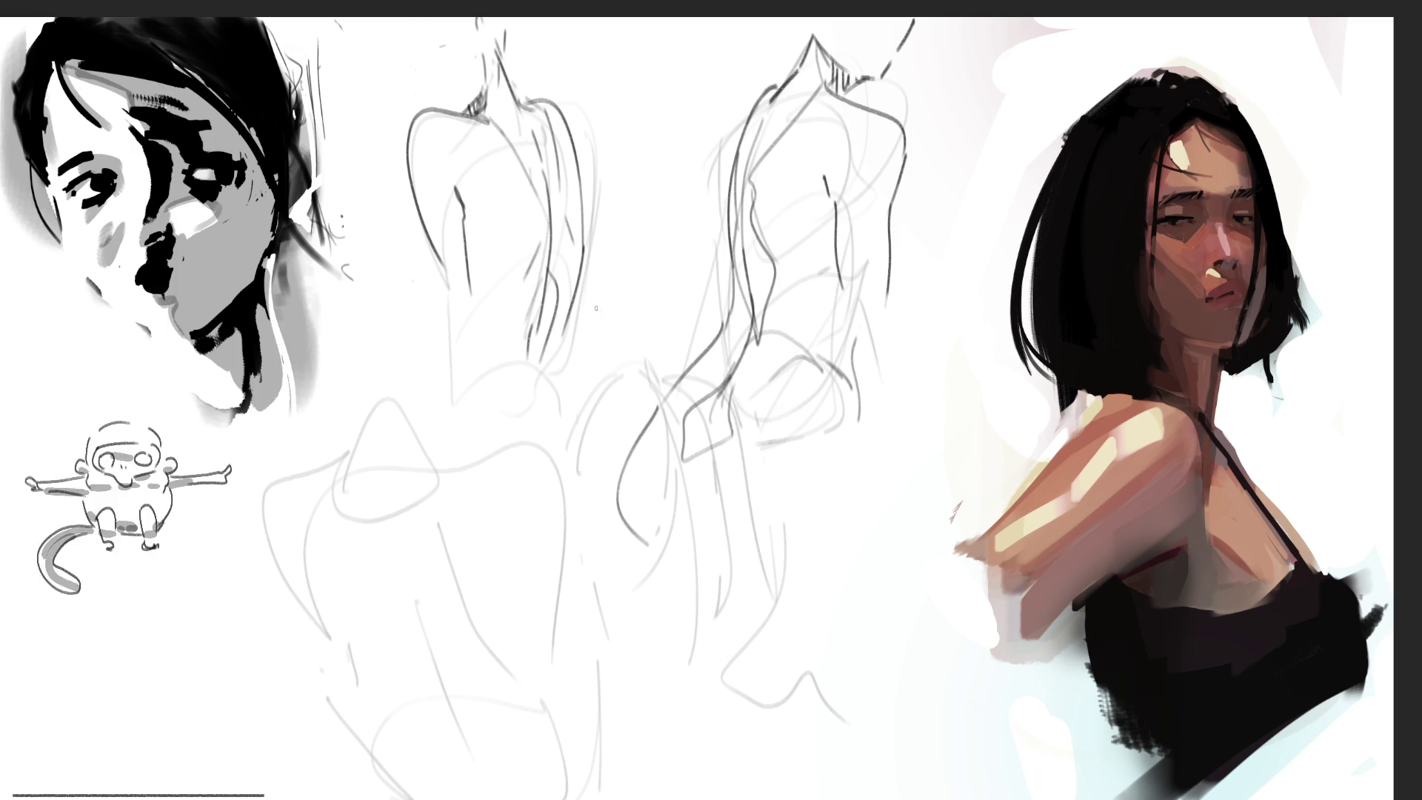
{"action": "mouse_move", "coordinate": [575, 313]}
{"action": "left_mouse_down"}
{"action": "mouse_move", "coordinate": [570, 371]}
{"action": "mouse_move", "coordinate": [589, 390]}
{"action": "left_mouse_up"}
{"action": "mouse_move", "coordinate": [458, 326]}
{"action": "left_mouse_down"}
{"action": "mouse_move", "coordinate": [455, 474]}
{"action": "mouse_move", "coordinate": [475, 381]}
{"action": "mouse_move", "coordinate": [524, 409]}
{"action": "mouse_move", "coordinate": [521, 374]}
{"action": "mouse_move", "coordinate": [554, 374]}
{"action": "left_mouse_up"}
{"action": "left_click_drag", "start_coordinate": [583, 375], "coordinate": [572, 427]}
{"action": "mouse_move", "coordinate": [530, 370]}
{"action": "left_mouse_down"}
{"action": "mouse_move", "coordinate": [604, 434]}
{"action": "mouse_move", "coordinate": [571, 424]}
{"action": "mouse_move", "coordinate": [639, 436]}
{"action": "left_mouse_up"}
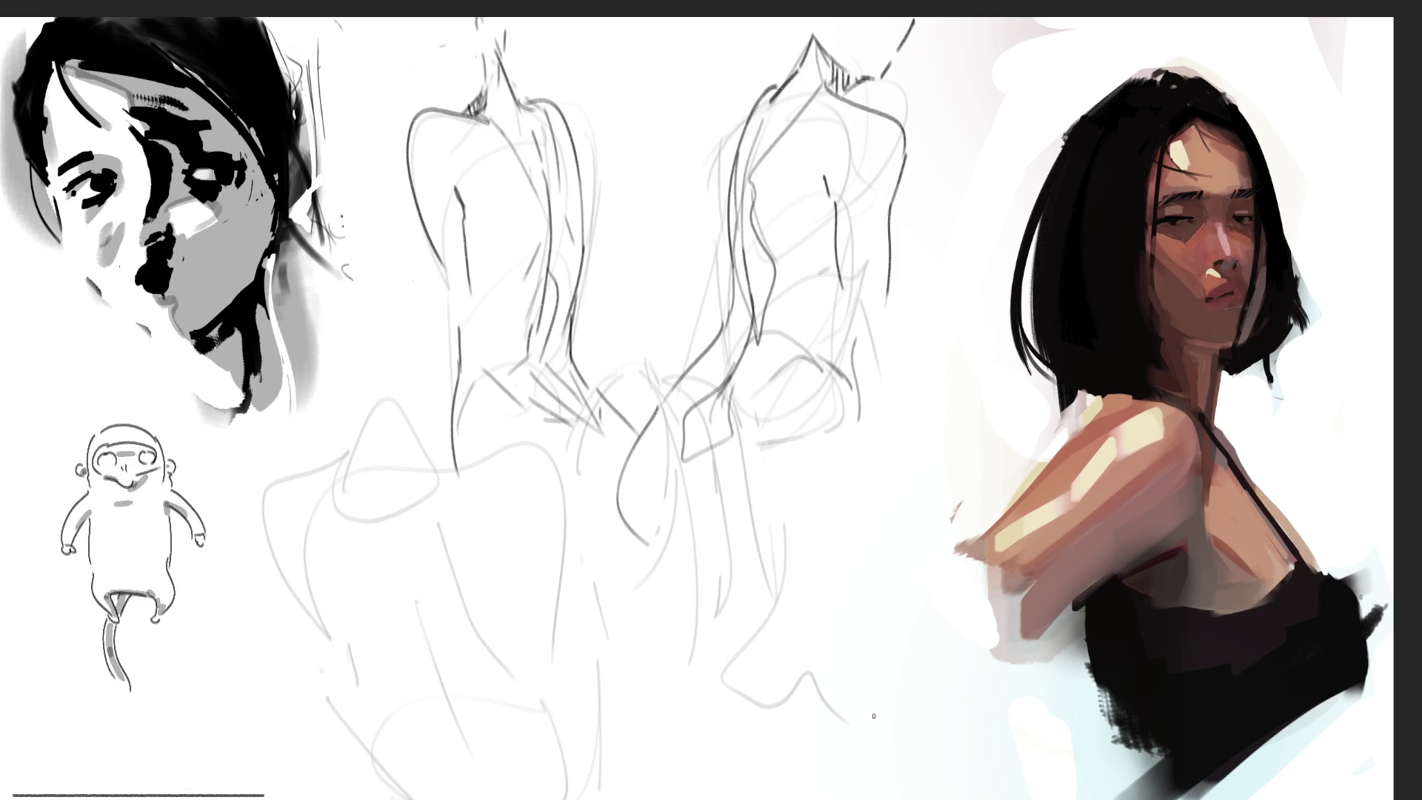
Step: Outline the lower-left gesture's teardrop-shaped body with dark contour strokes
{"action": "mouse_move", "coordinate": [389, 383]}
{"action": "left_mouse_down"}
{"action": "mouse_move", "coordinate": [343, 456]}
{"action": "mouse_move", "coordinate": [379, 578]}
{"action": "mouse_move", "coordinate": [409, 422]}
{"action": "mouse_move", "coordinate": [395, 614]}
{"action": "mouse_move", "coordinate": [374, 592]}
{"action": "mouse_move", "coordinate": [482, 770]}
{"action": "left_mouse_up"}
{"action": "left_click_drag", "start_coordinate": [411, 645], "coordinate": [452, 738]}
{"action": "left_click_drag", "start_coordinate": [428, 520], "coordinate": [463, 604]}
{"action": "left_click_drag", "start_coordinate": [342, 544], "coordinate": [363, 685]}
{"action": "left_click_drag", "start_coordinate": [324, 504], "coordinate": [313, 634]}
{"action": "left_click_drag", "start_coordinate": [324, 635], "coordinate": [366, 694]}
{"action": "mouse_move", "coordinate": [339, 467]}
{"action": "left_mouse_down"}
{"action": "mouse_move", "coordinate": [286, 478]}
{"action": "mouse_move", "coordinate": [363, 692]}
{"action": "left_mouse_up"}
{"action": "mouse_move", "coordinate": [468, 567]}
{"action": "left_mouse_down"}
{"action": "mouse_move", "coordinate": [447, 656]}
{"action": "mouse_move", "coordinate": [474, 489]}
{"action": "left_mouse_up"}
{"action": "mouse_move", "coordinate": [436, 477]}
{"action": "left_mouse_down"}
{"action": "mouse_move", "coordinate": [478, 463]}
{"action": "mouse_move", "coordinate": [581, 518]}
{"action": "left_mouse_up"}
{"action": "mouse_move", "coordinate": [582, 534]}
{"action": "left_mouse_down"}
{"action": "mouse_move", "coordinate": [563, 674]}
{"action": "mouse_move", "coordinate": [519, 652]}
{"action": "left_mouse_up"}
{"action": "left_click_drag", "start_coordinate": [542, 459], "coordinate": [582, 540]}
{"action": "left_click_drag", "start_coordinate": [583, 537], "coordinate": [579, 659]}
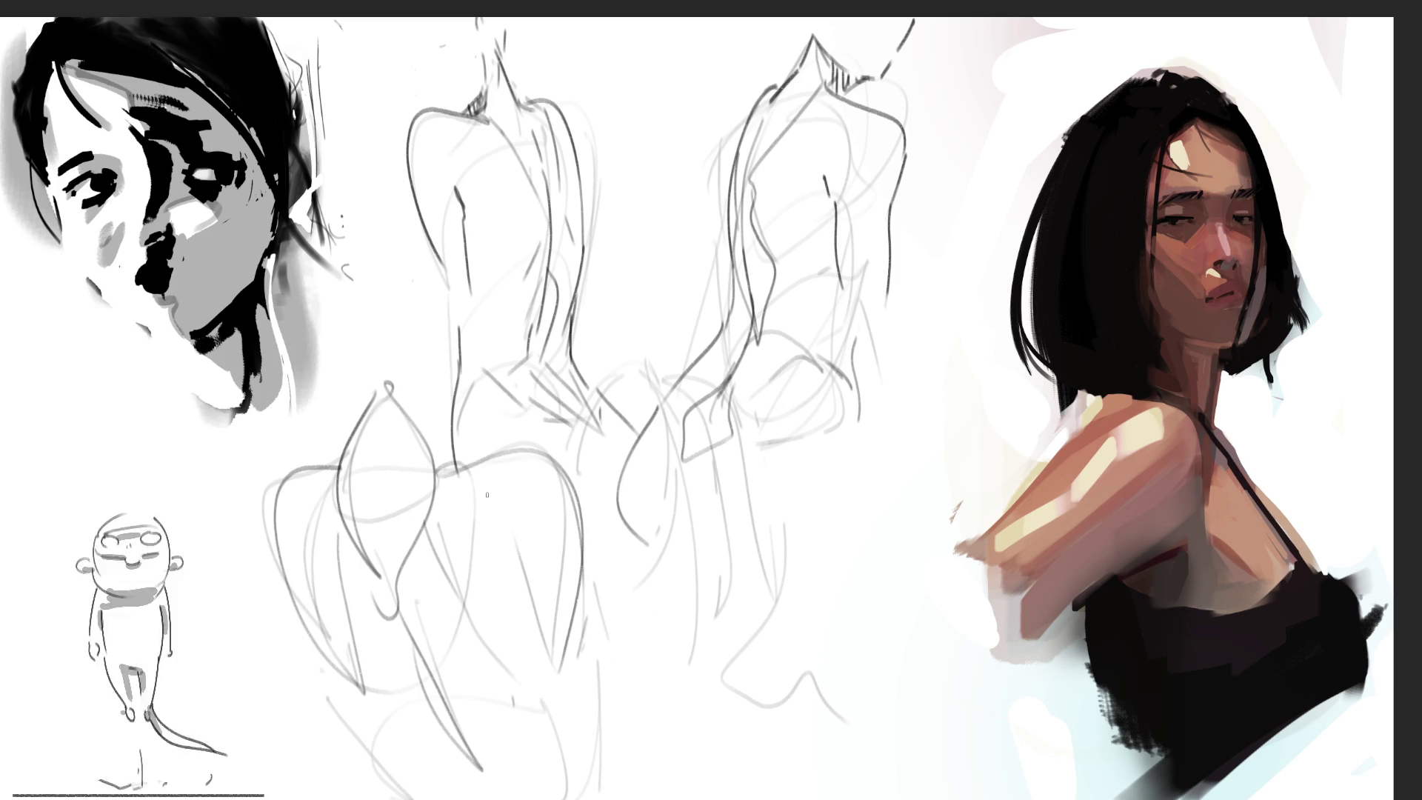
Step: Add shoulder strokes and darken the lower-left gesture's lower body toward the page bottom
{"action": "mouse_move", "coordinate": [428, 474]}
{"action": "left_mouse_down"}
{"action": "mouse_move", "coordinate": [435, 389]}
{"action": "mouse_move", "coordinate": [428, 438]}
{"action": "left_mouse_up"}
{"action": "left_click_drag", "start_coordinate": [385, 370], "coordinate": [337, 493]}
{"action": "mouse_move", "coordinate": [445, 676]}
{"action": "left_mouse_down"}
{"action": "mouse_move", "coordinate": [475, 727]}
{"action": "mouse_move", "coordinate": [408, 784]}
{"action": "mouse_move", "coordinate": [464, 696]}
{"action": "mouse_move", "coordinate": [510, 799]}
{"action": "left_mouse_up"}
{"action": "left_click_drag", "start_coordinate": [370, 682], "coordinate": [345, 729]}
{"action": "left_click_drag", "start_coordinate": [373, 728], "coordinate": [412, 799]}
{"action": "left_click_drag", "start_coordinate": [571, 741], "coordinate": [557, 799]}
{"action": "left_click_drag", "start_coordinate": [570, 660], "coordinate": [582, 775]}
{"action": "mouse_move", "coordinate": [383, 684]}
{"action": "left_mouse_down"}
{"action": "mouse_move", "coordinate": [357, 741]}
{"action": "mouse_move", "coordinate": [414, 798]}
{"action": "left_mouse_up"}
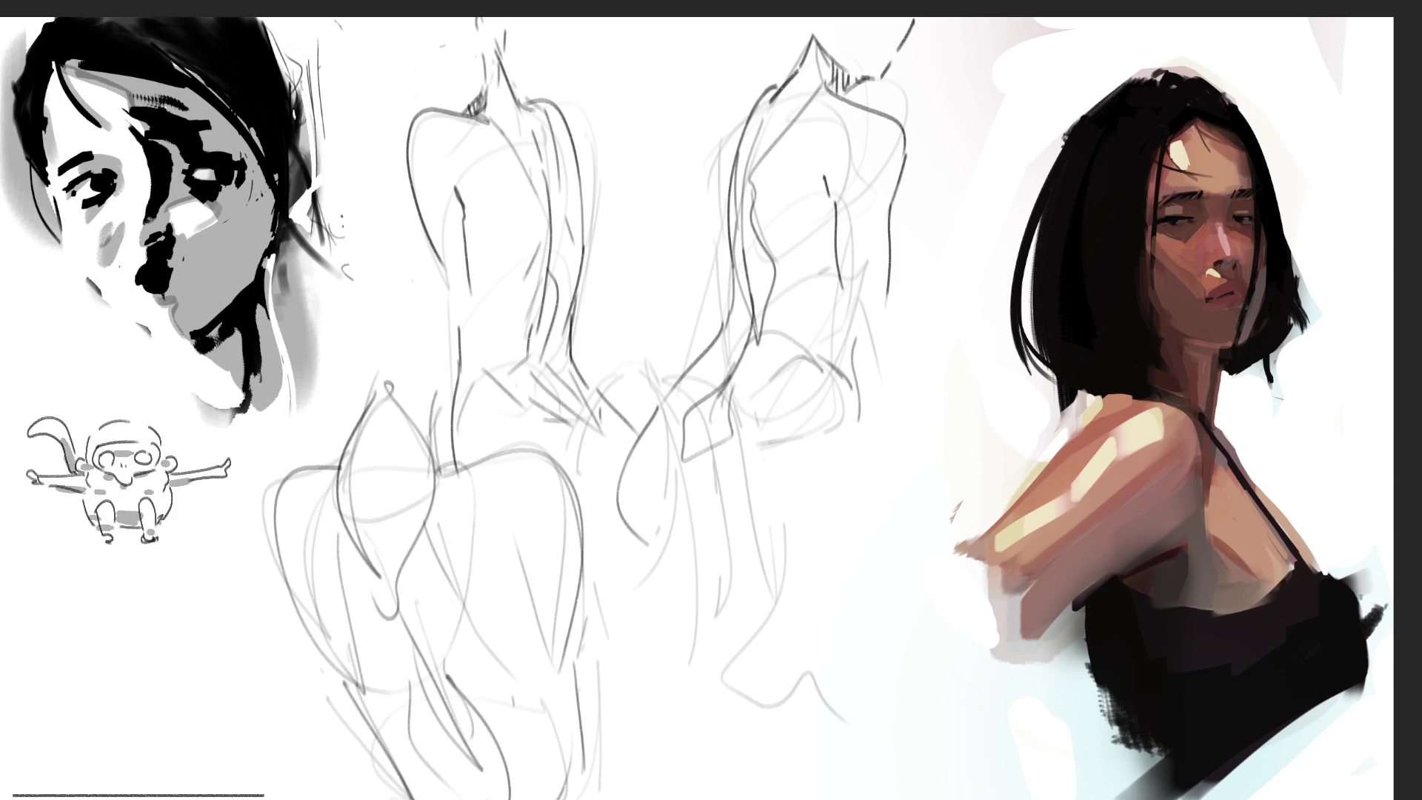
Step: Trace the lower-right back gesture's left and right sides, shoulder and lower right edge
{"action": "left_click_drag", "start_coordinate": [678, 543], "coordinate": [723, 496]}
{"action": "left_click_drag", "start_coordinate": [759, 534], "coordinate": [798, 576]}
{"action": "left_click_drag", "start_coordinate": [801, 591], "coordinate": [804, 646]}
{"action": "mouse_move", "coordinate": [675, 541]}
{"action": "left_mouse_down"}
{"action": "mouse_move", "coordinate": [652, 734]}
{"action": "mouse_move", "coordinate": [667, 766]}
{"action": "left_mouse_up"}
{"action": "left_click_drag", "start_coordinate": [726, 622], "coordinate": [711, 722]}
{"action": "left_click_drag", "start_coordinate": [723, 670], "coordinate": [837, 761]}
{"action": "left_click_drag", "start_coordinate": [717, 512], "coordinate": [713, 485]}
{"action": "mouse_move", "coordinate": [804, 533]}
{"action": "left_mouse_down"}
{"action": "mouse_move", "coordinate": [837, 569]}
{"action": "mouse_move", "coordinate": [856, 630]}
{"action": "left_mouse_up"}
{"action": "left_click_drag", "start_coordinate": [818, 539], "coordinate": [852, 631]}
{"action": "left_click_drag", "start_coordinate": [782, 455], "coordinate": [878, 548]}
{"action": "mouse_move", "coordinate": [815, 487]}
{"action": "left_mouse_down"}
{"action": "mouse_move", "coordinate": [913, 619]}
{"action": "mouse_move", "coordinate": [905, 609]}
{"action": "mouse_move", "coordinate": [841, 760]}
{"action": "left_mouse_up"}
{"action": "left_click_drag", "start_coordinate": [864, 623], "coordinate": [901, 676]}
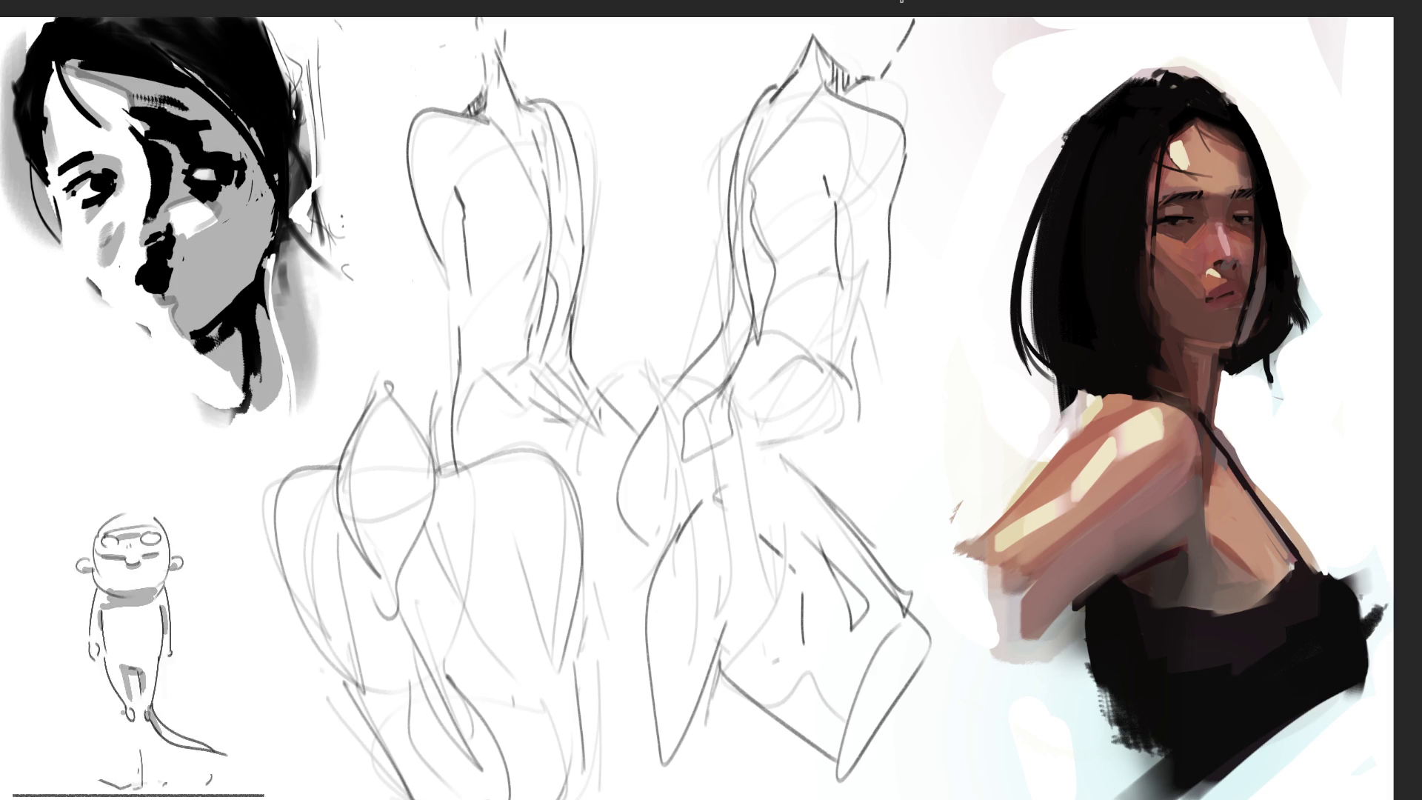
Step: Scale the back-view sketches down toward the lower left to free the upper area
{"action": "key", "text": "ctrl+t"}
{"action": "left_click_drag", "start_coordinate": [932, 10], "coordinate": [638, 377]}
{"action": "key", "text": "Return"}
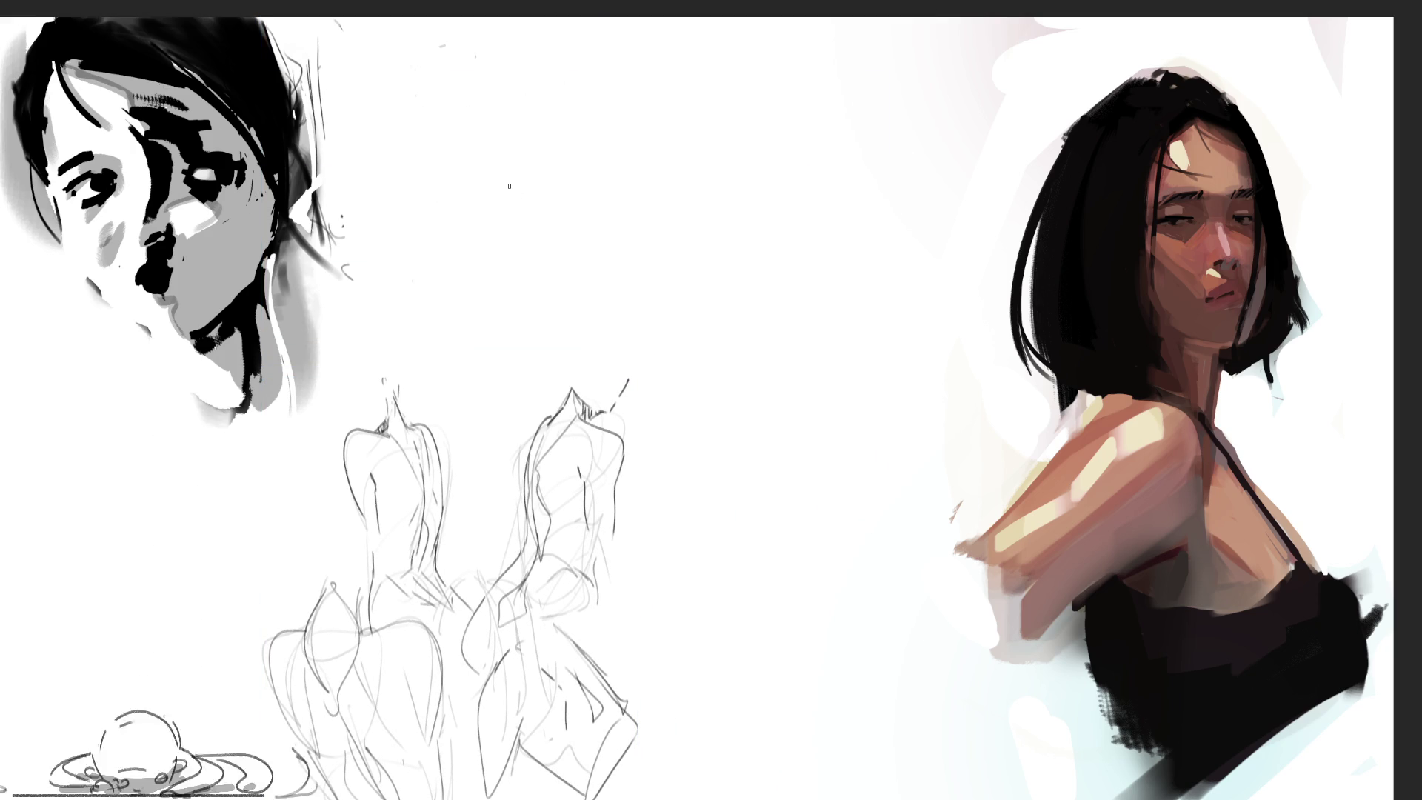
Step: Start a new pencil gesture with leaf and heart-like shapes joined by a curved body line
{"action": "left_click_drag", "start_coordinate": [778, 65], "coordinate": [770, 126]}
{"action": "mouse_move", "coordinate": [775, 60]}
{"action": "left_mouse_down"}
{"action": "mouse_move", "coordinate": [820, 87]}
{"action": "mouse_move", "coordinate": [802, 155]}
{"action": "left_mouse_up"}
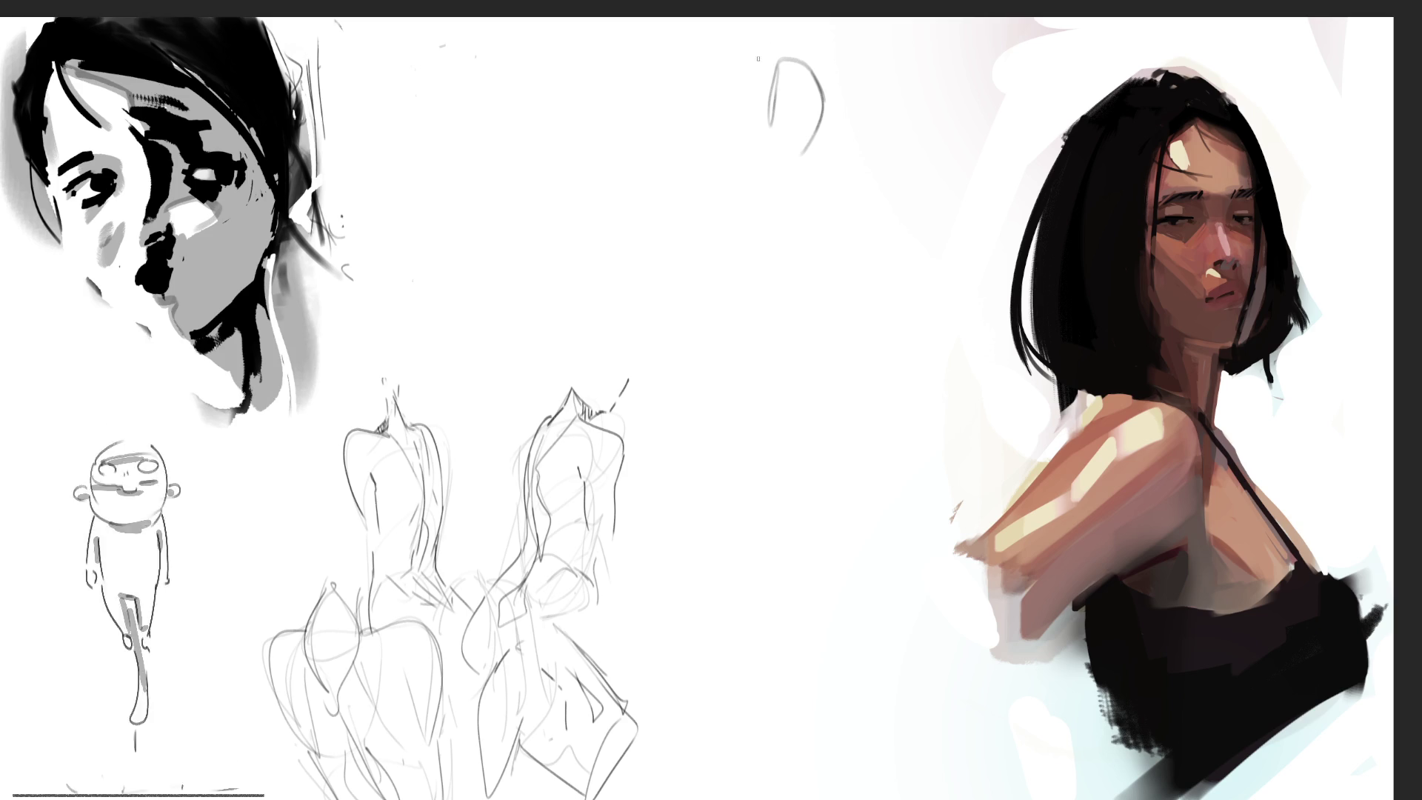
{"action": "left_click_drag", "start_coordinate": [778, 50], "coordinate": [807, 241]}
{"action": "left_click_drag", "start_coordinate": [820, 122], "coordinate": [785, 215]}
{"action": "left_click_drag", "start_coordinate": [821, 133], "coordinate": [812, 278]}
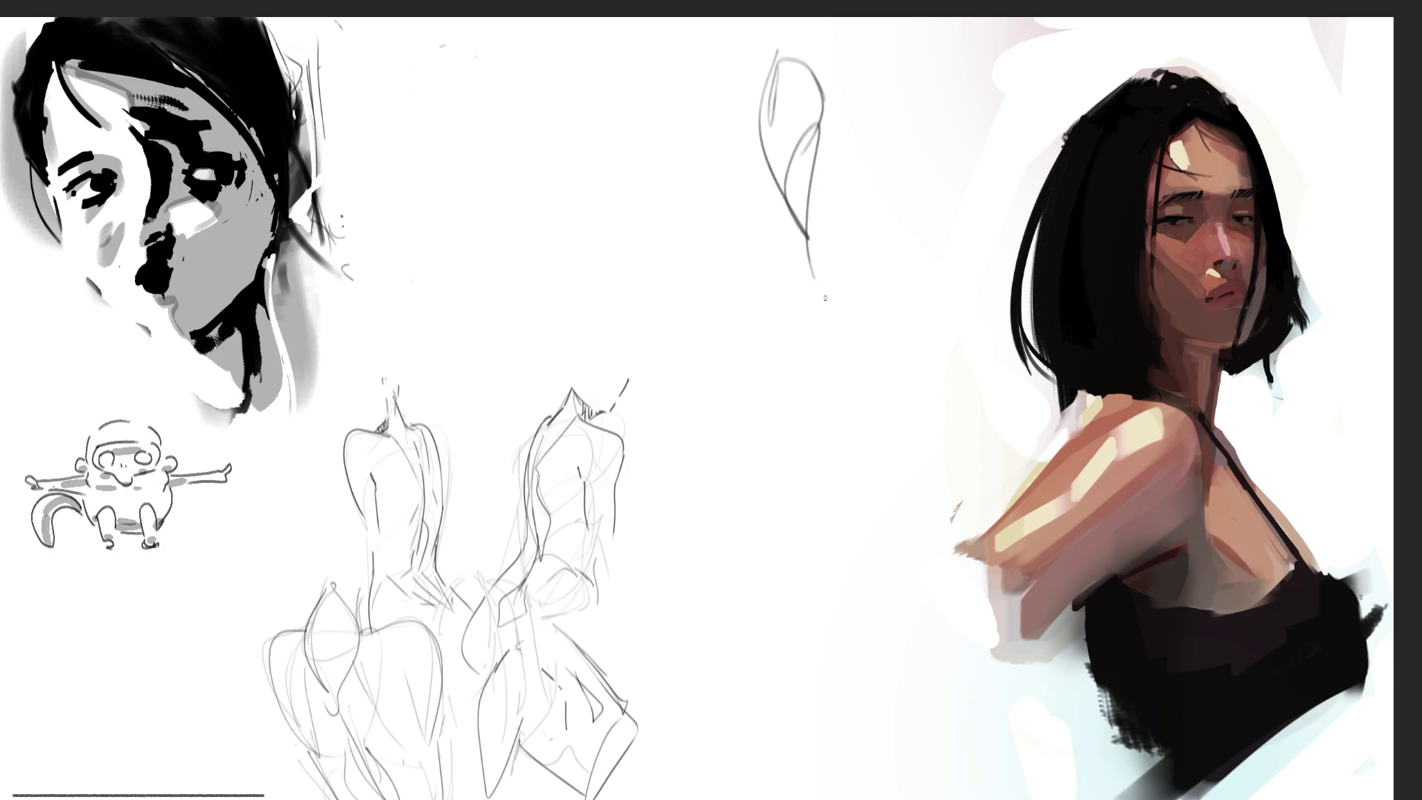
{"action": "mouse_move", "coordinate": [815, 90]}
{"action": "left_mouse_down"}
{"action": "mouse_move", "coordinate": [867, 274]}
{"action": "mouse_move", "coordinate": [844, 267]}
{"action": "left_mouse_up"}
{"action": "mouse_move", "coordinate": [837, 128]}
{"action": "left_mouse_down"}
{"action": "mouse_move", "coordinate": [924, 176]}
{"action": "mouse_move", "coordinate": [882, 304]}
{"action": "left_mouse_up"}
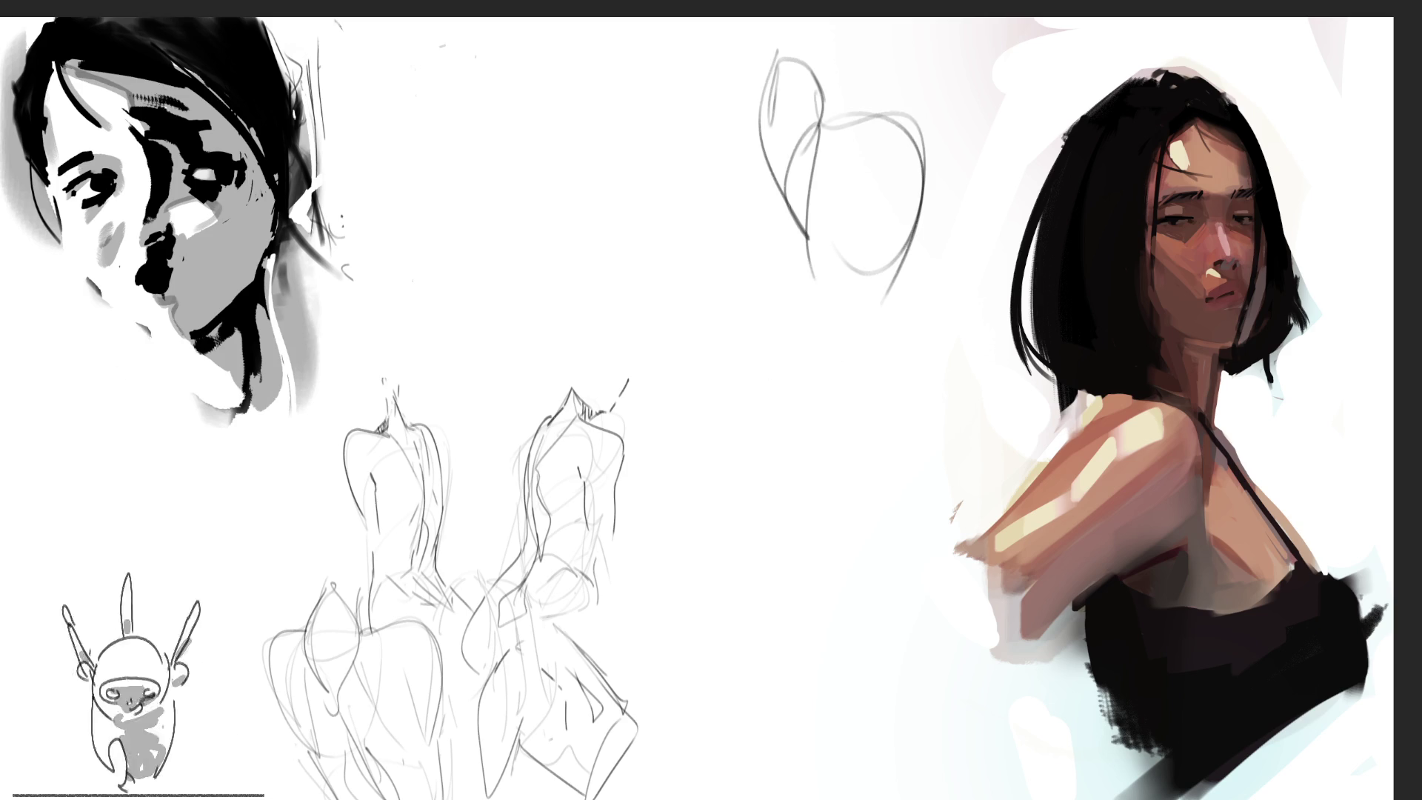
{"action": "mouse_move", "coordinate": [789, 185]}
{"action": "left_mouse_down"}
{"action": "mouse_move", "coordinate": [860, 322]}
{"action": "mouse_move", "coordinate": [916, 304]}
{"action": "left_mouse_up"}
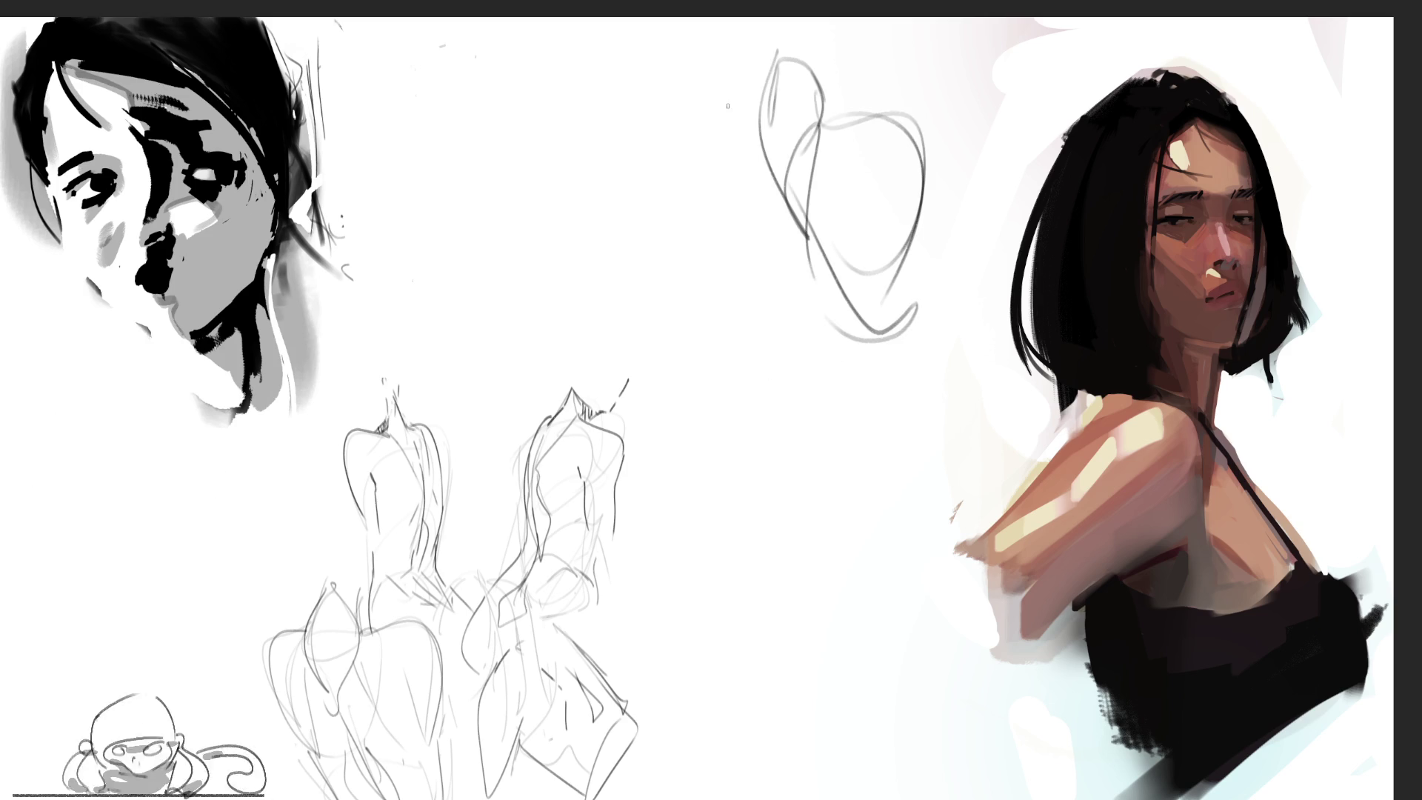
{"action": "mouse_move", "coordinate": [754, 83]}
{"action": "left_mouse_down"}
{"action": "mouse_move", "coordinate": [744, 196]}
{"action": "mouse_move", "coordinate": [793, 267]}
{"action": "left_mouse_up"}
Step: Extend the gesture downward with its lower body, right side and extra strokes
{"action": "mouse_move", "coordinate": [750, 197]}
{"action": "left_mouse_down"}
{"action": "mouse_move", "coordinate": [867, 397]}
{"action": "mouse_move", "coordinate": [907, 267]}
{"action": "mouse_move", "coordinate": [919, 378]}
{"action": "mouse_move", "coordinate": [892, 406]}
{"action": "left_mouse_up"}
{"action": "mouse_move", "coordinate": [947, 285]}
{"action": "left_mouse_down"}
{"action": "mouse_move", "coordinate": [942, 222]}
{"action": "mouse_move", "coordinate": [972, 343]}
{"action": "left_mouse_up"}
{"action": "mouse_move", "coordinate": [969, 345]}
{"action": "left_mouse_down"}
{"action": "mouse_move", "coordinate": [903, 405]}
{"action": "mouse_move", "coordinate": [826, 438]}
{"action": "mouse_move", "coordinate": [835, 469]}
{"action": "left_mouse_up"}
{"action": "mouse_move", "coordinate": [861, 437]}
{"action": "left_mouse_down"}
{"action": "mouse_move", "coordinate": [916, 426]}
{"action": "mouse_move", "coordinate": [984, 371]}
{"action": "mouse_move", "coordinate": [870, 412]}
{"action": "left_mouse_up"}
{"action": "mouse_move", "coordinate": [888, 400]}
{"action": "left_mouse_down"}
{"action": "mouse_move", "coordinate": [843, 419]}
{"action": "mouse_move", "coordinate": [937, 372]}
{"action": "left_mouse_up"}
{"action": "mouse_move", "coordinate": [803, 255]}
{"action": "left_mouse_down"}
{"action": "mouse_move", "coordinate": [882, 387]}
{"action": "mouse_move", "coordinate": [887, 537]}
{"action": "left_mouse_up"}
{"action": "left_click_drag", "start_coordinate": [883, 422], "coordinate": [910, 533]}
{"action": "mouse_move", "coordinate": [910, 426]}
{"action": "left_mouse_down"}
{"action": "mouse_move", "coordinate": [954, 448]}
{"action": "mouse_move", "coordinate": [961, 531]}
{"action": "left_mouse_up"}
{"action": "left_click_drag", "start_coordinate": [989, 352], "coordinate": [961, 434]}
{"action": "mouse_move", "coordinate": [992, 385]}
{"action": "left_mouse_down"}
{"action": "mouse_move", "coordinate": [935, 471]}
{"action": "mouse_move", "coordinate": [1049, 443]}
{"action": "left_mouse_up"}
{"action": "mouse_move", "coordinate": [853, 419]}
{"action": "left_mouse_down"}
{"action": "mouse_move", "coordinate": [828, 474]}
{"action": "mouse_move", "coordinate": [827, 606]}
{"action": "left_mouse_up"}
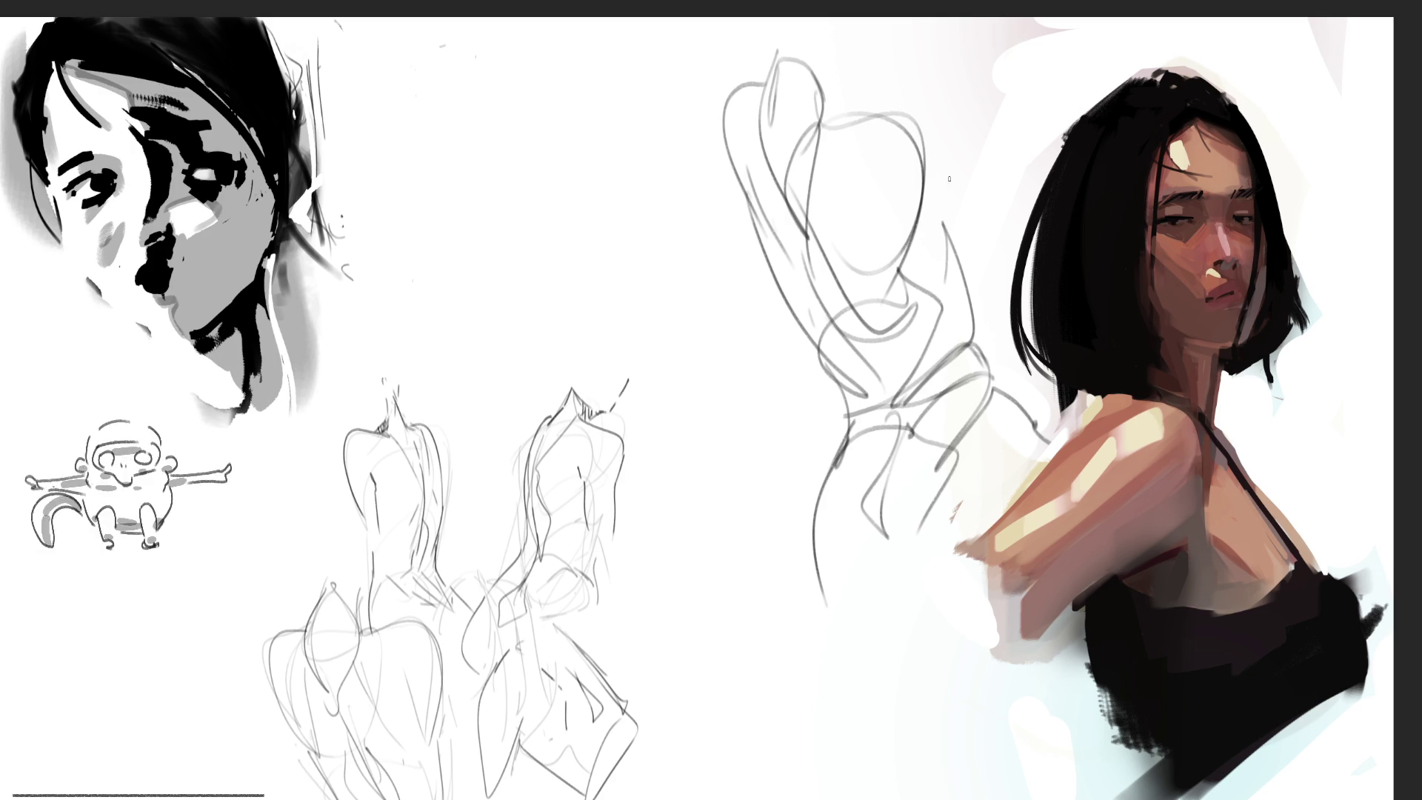
{"action": "mouse_move", "coordinate": [930, 173]}
{"action": "left_mouse_down"}
{"action": "mouse_move", "coordinate": [955, 179]}
{"action": "mouse_move", "coordinate": [958, 250]}
{"action": "left_mouse_up"}
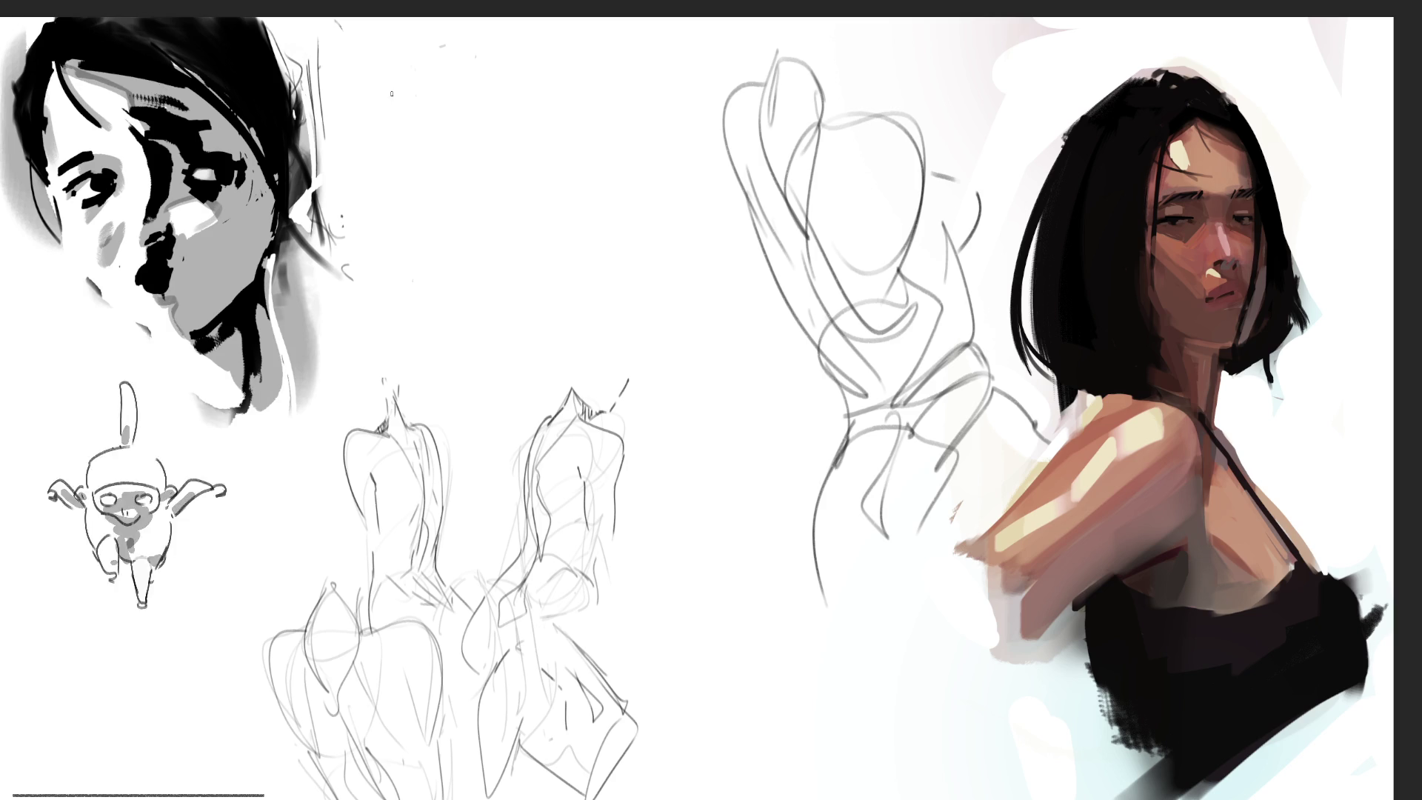
Step: Rough in the outline, top arc and body curves of a new upper-middle gesture pose
{"action": "mouse_move", "coordinate": [406, 67]}
{"action": "left_mouse_down"}
{"action": "mouse_move", "coordinate": [405, 109]}
{"action": "mouse_move", "coordinate": [465, 102]}
{"action": "left_mouse_up"}
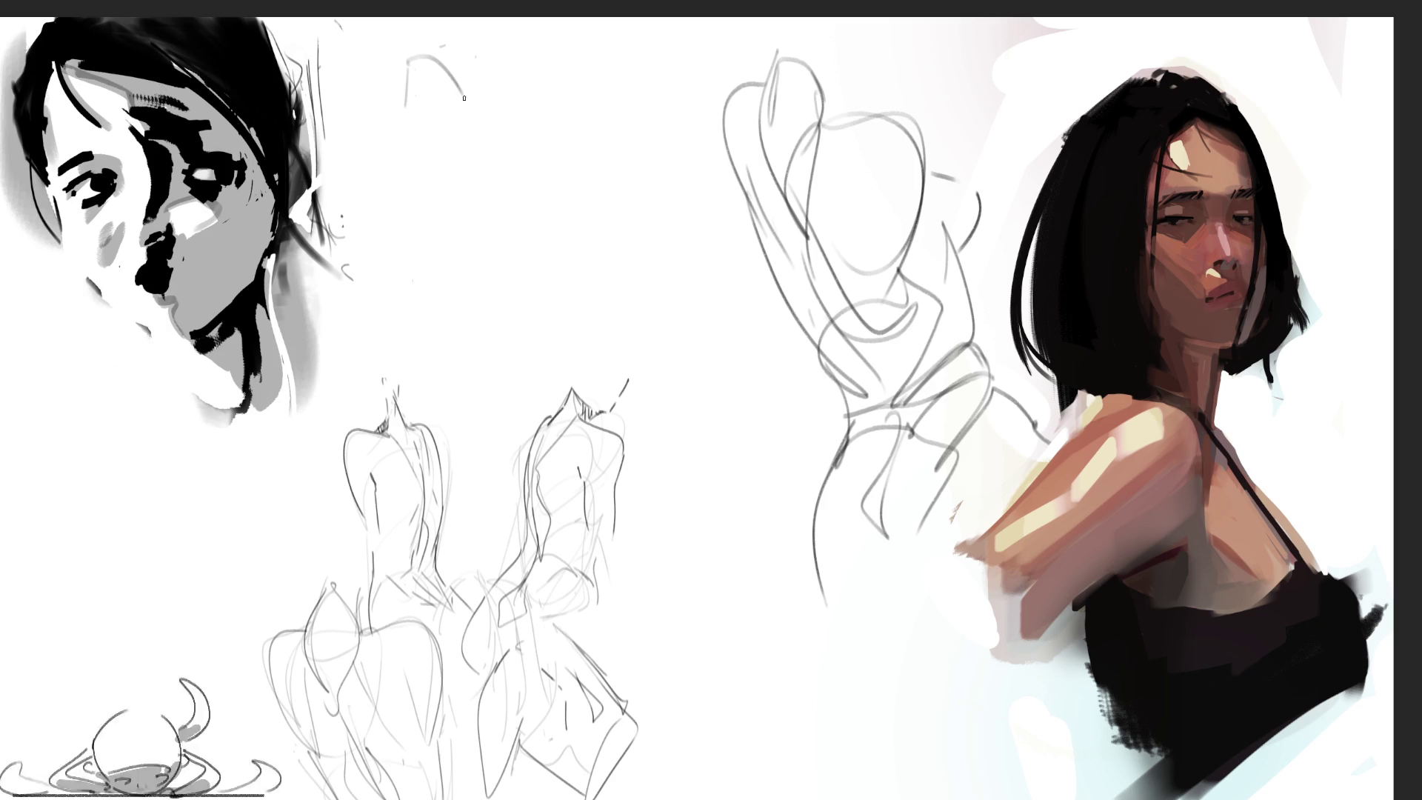
{"action": "mouse_move", "coordinate": [410, 56]}
{"action": "left_mouse_down"}
{"action": "mouse_move", "coordinate": [396, 111]}
{"action": "mouse_move", "coordinate": [428, 211]}
{"action": "left_mouse_up"}
{"action": "mouse_move", "coordinate": [393, 133]}
{"action": "left_mouse_down"}
{"action": "mouse_move", "coordinate": [480, 111]}
{"action": "mouse_move", "coordinate": [493, 238]}
{"action": "left_mouse_up"}
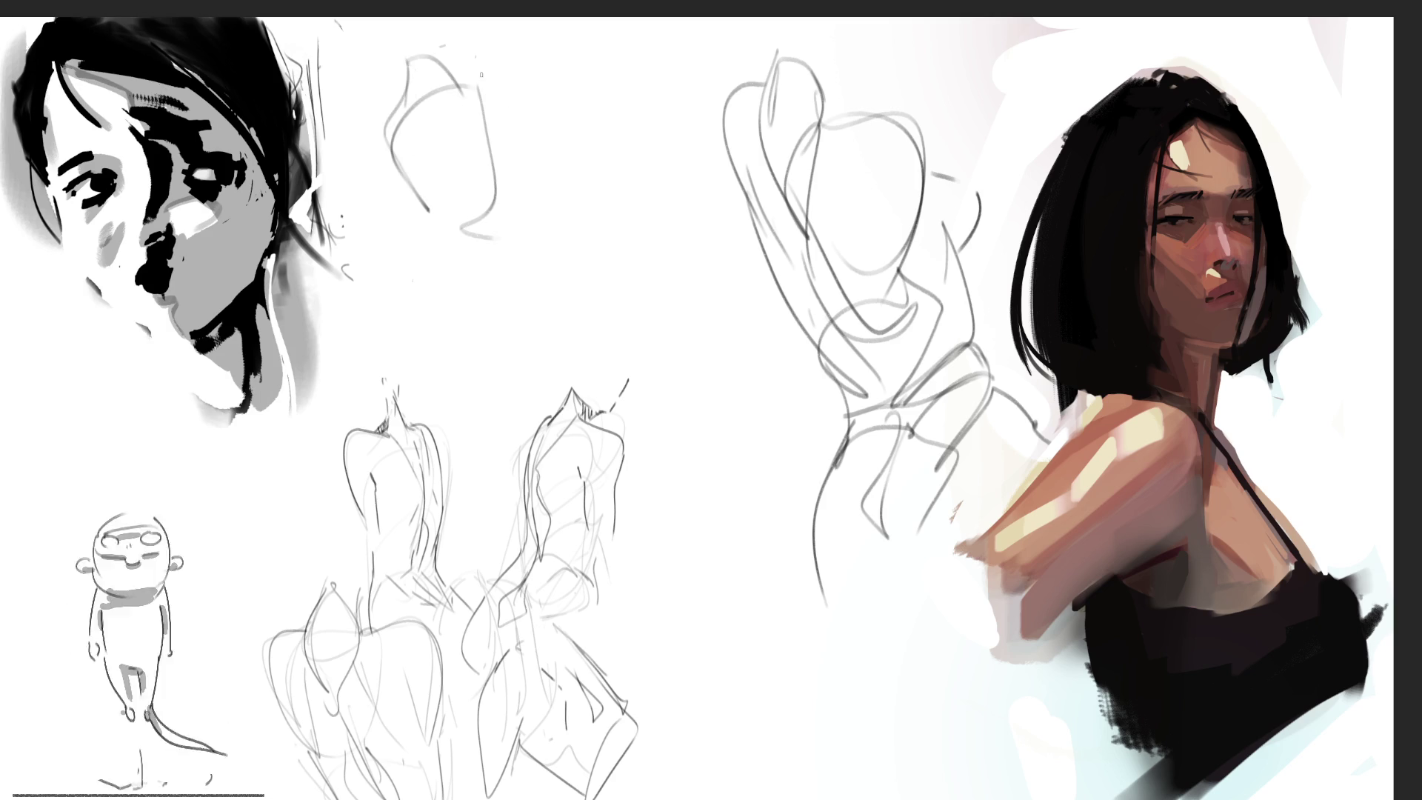
{"action": "mouse_move", "coordinate": [461, 91]}
{"action": "left_mouse_down"}
{"action": "mouse_move", "coordinate": [571, 71]}
{"action": "mouse_move", "coordinate": [586, 107]}
{"action": "left_mouse_up"}
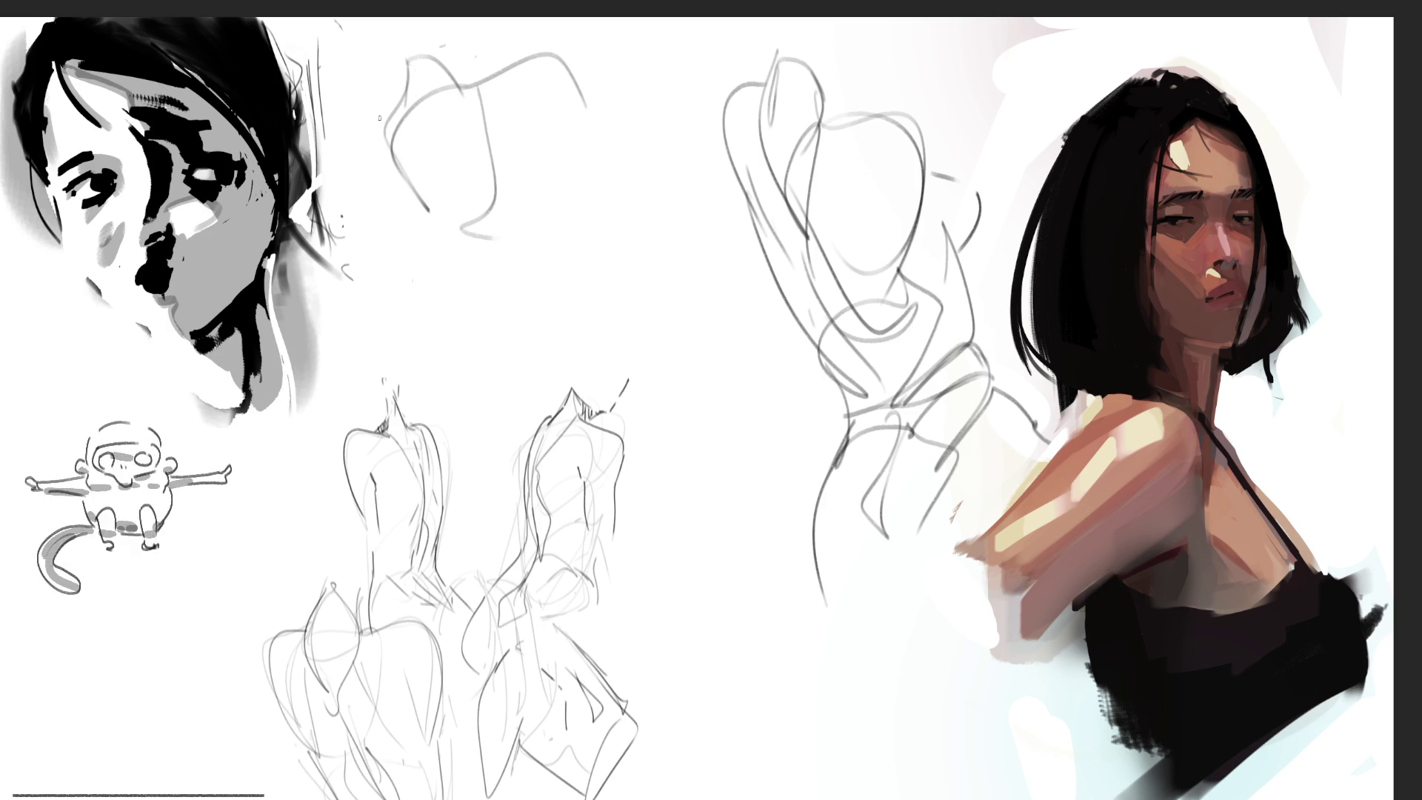
{"action": "mouse_move", "coordinate": [404, 98]}
{"action": "left_mouse_down"}
{"action": "mouse_move", "coordinate": [344, 112]}
{"action": "mouse_move", "coordinate": [331, 162]}
{"action": "left_mouse_up"}
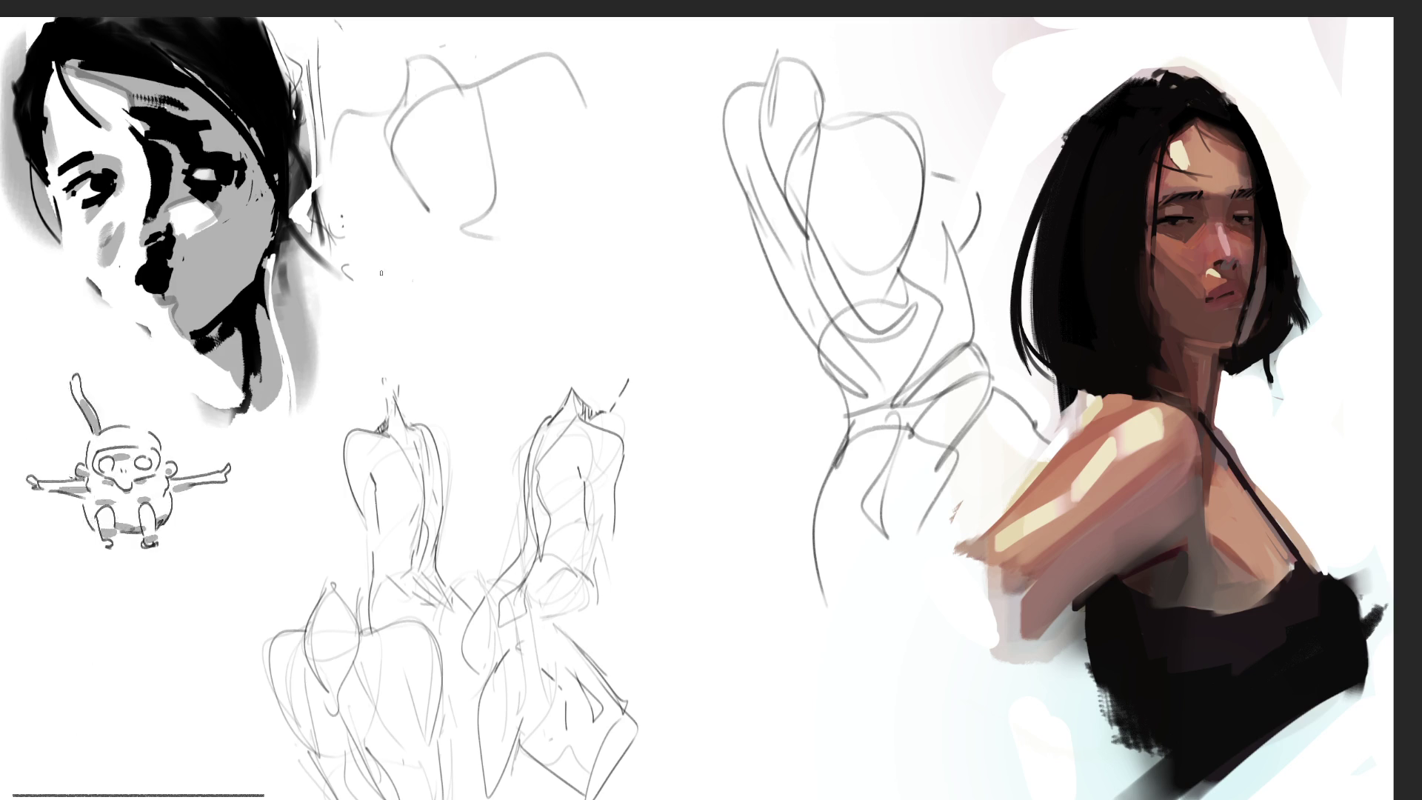
{"action": "left_click_drag", "start_coordinate": [361, 215], "coordinate": [447, 293]}
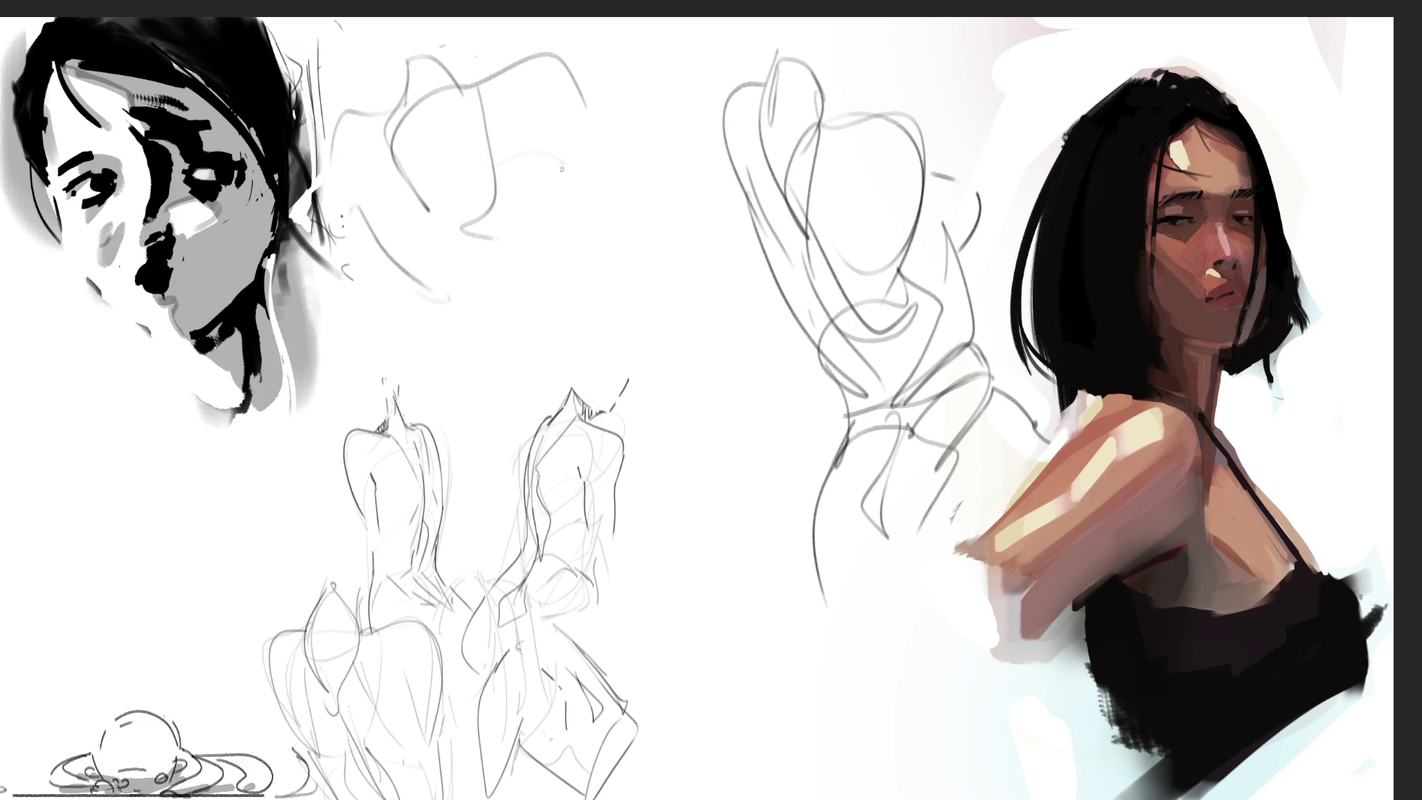
{"action": "left_click_drag", "start_coordinate": [550, 130], "coordinate": [566, 160]}
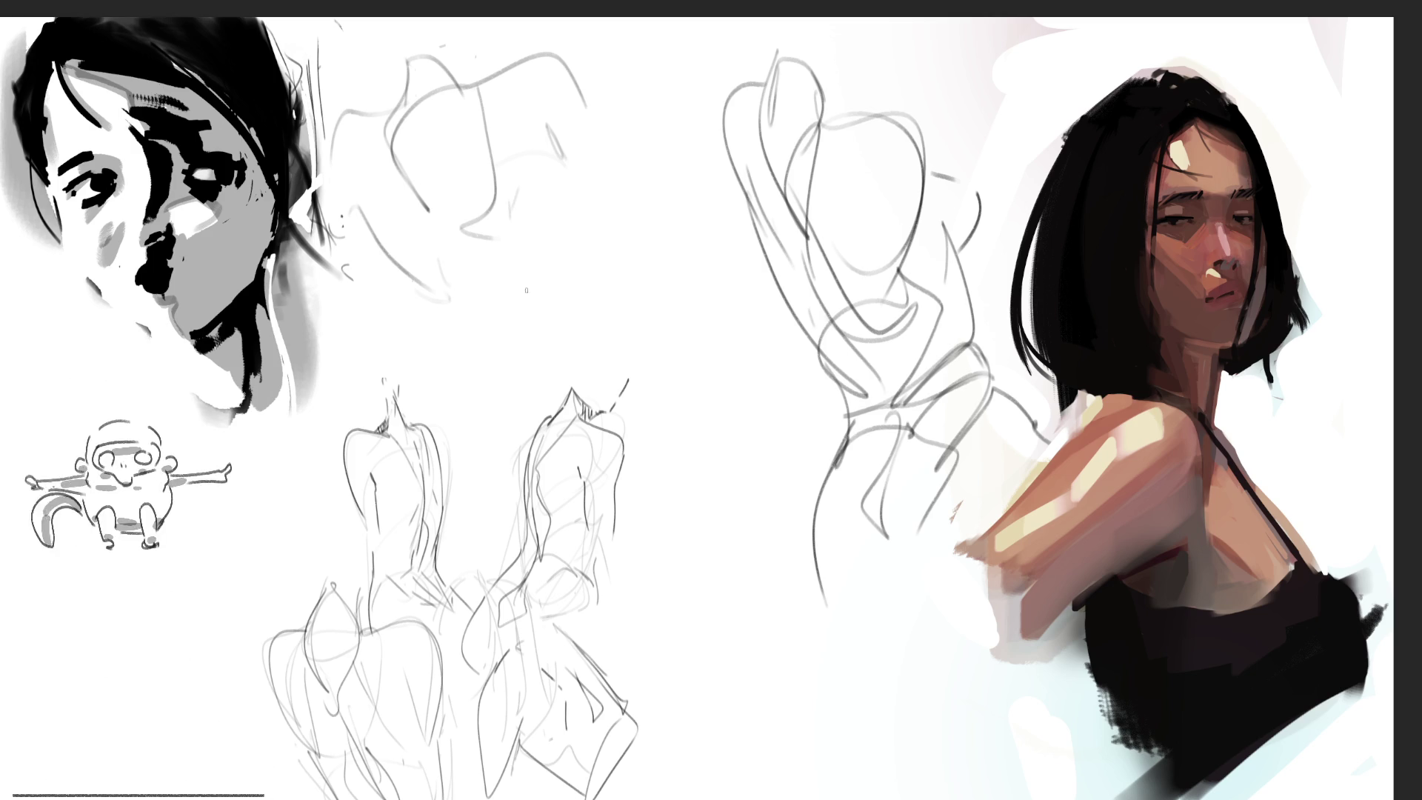
{"action": "mouse_move", "coordinate": [443, 161]}
{"action": "left_mouse_down"}
{"action": "mouse_move", "coordinate": [471, 227]}
{"action": "mouse_move", "coordinate": [660, 343]}
{"action": "left_mouse_up"}
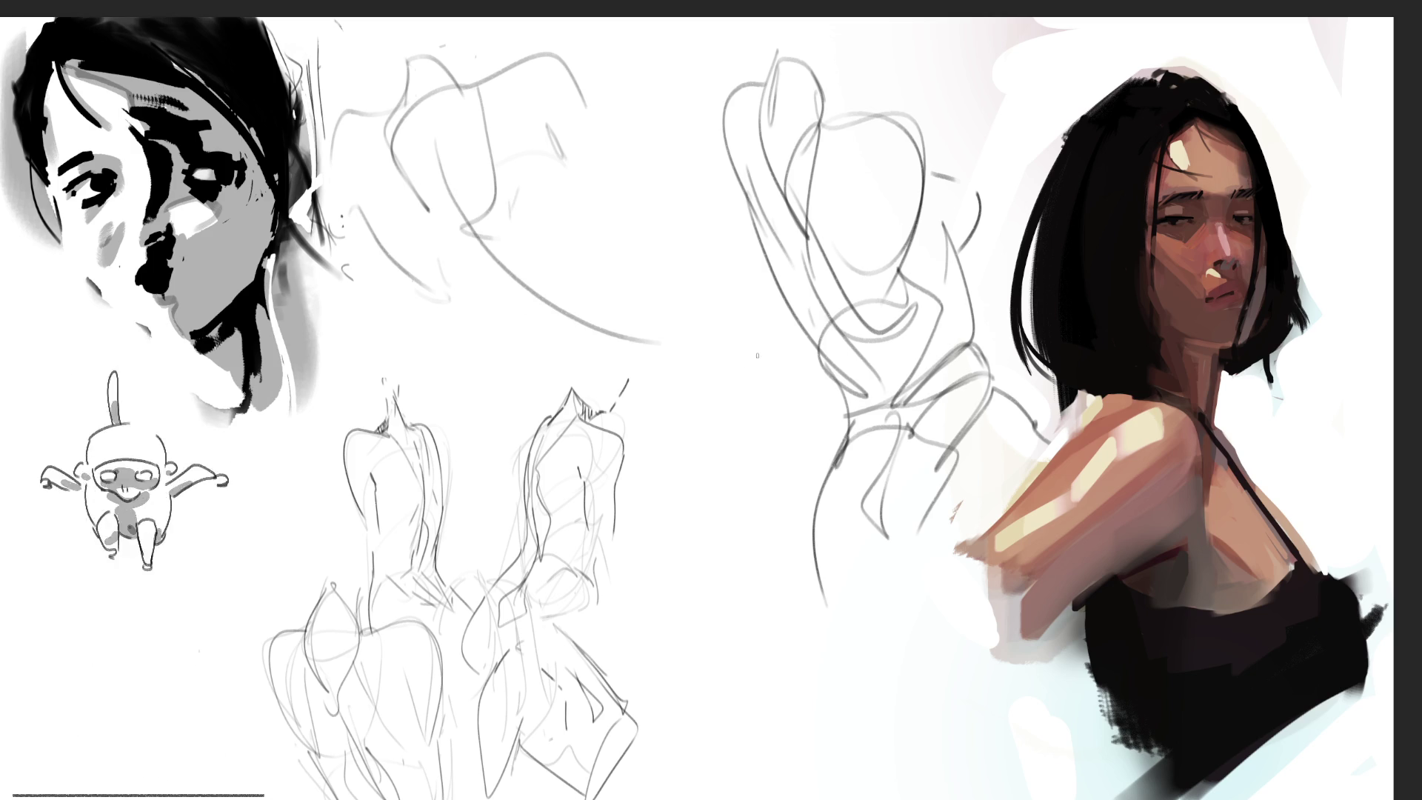
{"action": "left_click_drag", "start_coordinate": [434, 305], "coordinate": [555, 356]}
{"action": "mouse_move", "coordinate": [502, 333]}
{"action": "left_mouse_down"}
{"action": "mouse_move", "coordinate": [509, 268]}
{"action": "mouse_move", "coordinate": [598, 194]}
{"action": "mouse_move", "coordinate": [638, 241]}
{"action": "left_mouse_up"}
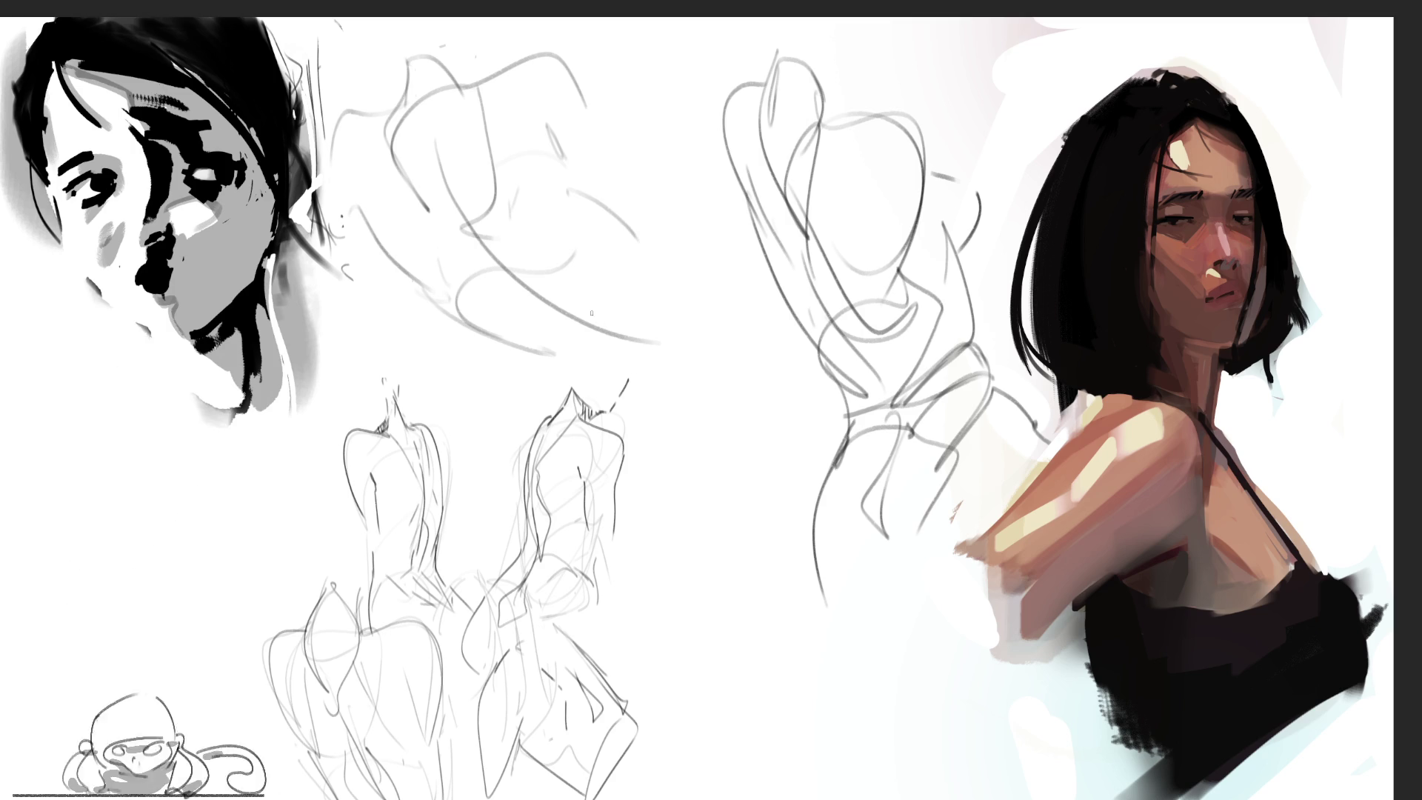
Step: Redraw the right-hand curve, add lower and horizontal strokes, and lasso both gesture sketches
{"action": "key", "text": "ctrl+z"}
{"action": "mouse_move", "coordinate": [584, 187]}
{"action": "left_mouse_down"}
{"action": "mouse_move", "coordinate": [626, 249]}
{"action": "mouse_move", "coordinate": [596, 332]}
{"action": "mouse_move", "coordinate": [616, 346]}
{"action": "mouse_move", "coordinate": [631, 288]}
{"action": "mouse_move", "coordinate": [671, 282]}
{"action": "mouse_move", "coordinate": [609, 369]}
{"action": "mouse_move", "coordinate": [598, 345]}
{"action": "left_mouse_up"}
{"action": "mouse_move", "coordinate": [615, 218]}
{"action": "left_mouse_down"}
{"action": "mouse_move", "coordinate": [630, 255]}
{"action": "mouse_move", "coordinate": [670, 241]}
{"action": "mouse_move", "coordinate": [656, 236]}
{"action": "mouse_move", "coordinate": [737, 232]}
{"action": "left_mouse_up"}
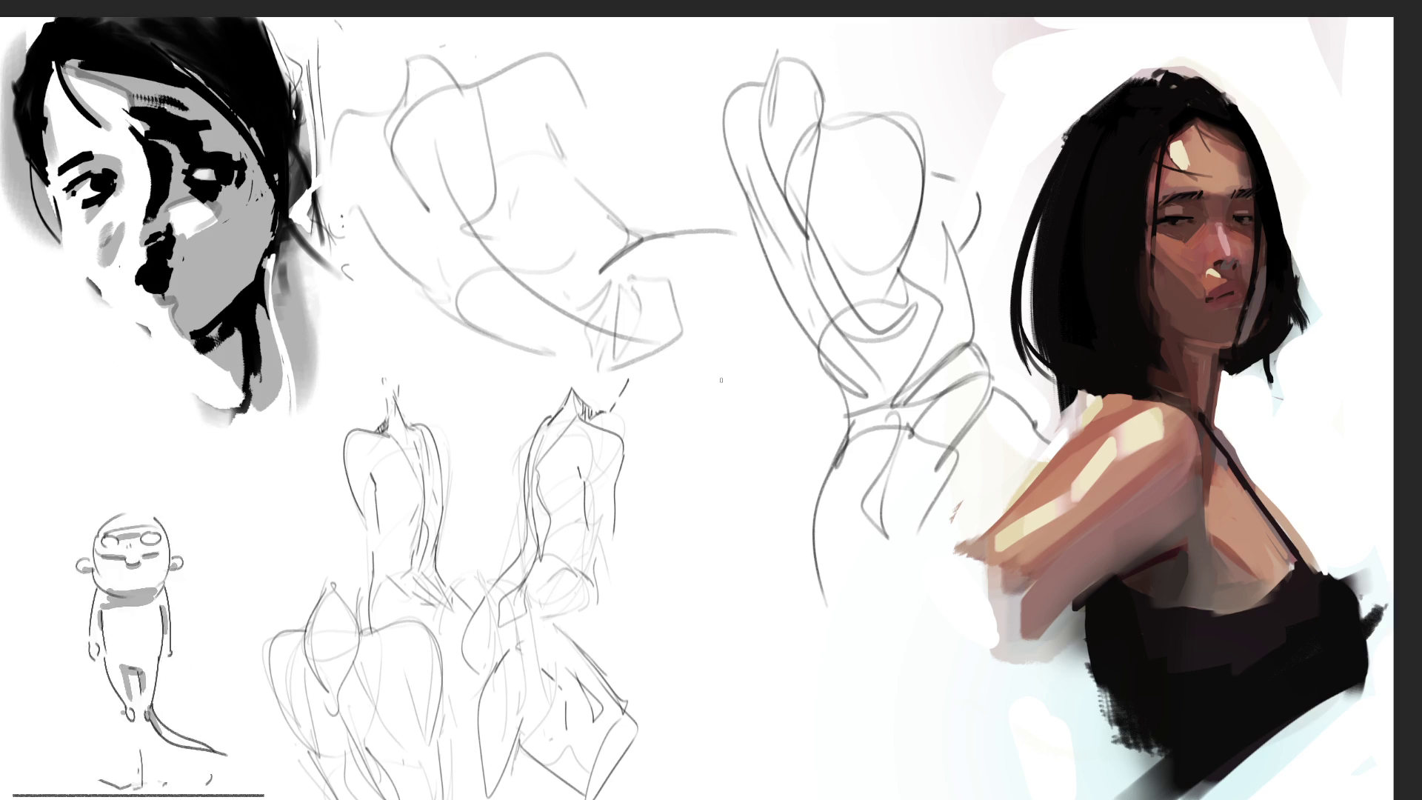
{"action": "left_click_drag", "start_coordinate": [564, 364], "coordinate": [597, 391]}
{"action": "left_click_drag", "start_coordinate": [493, 346], "coordinate": [586, 405]}
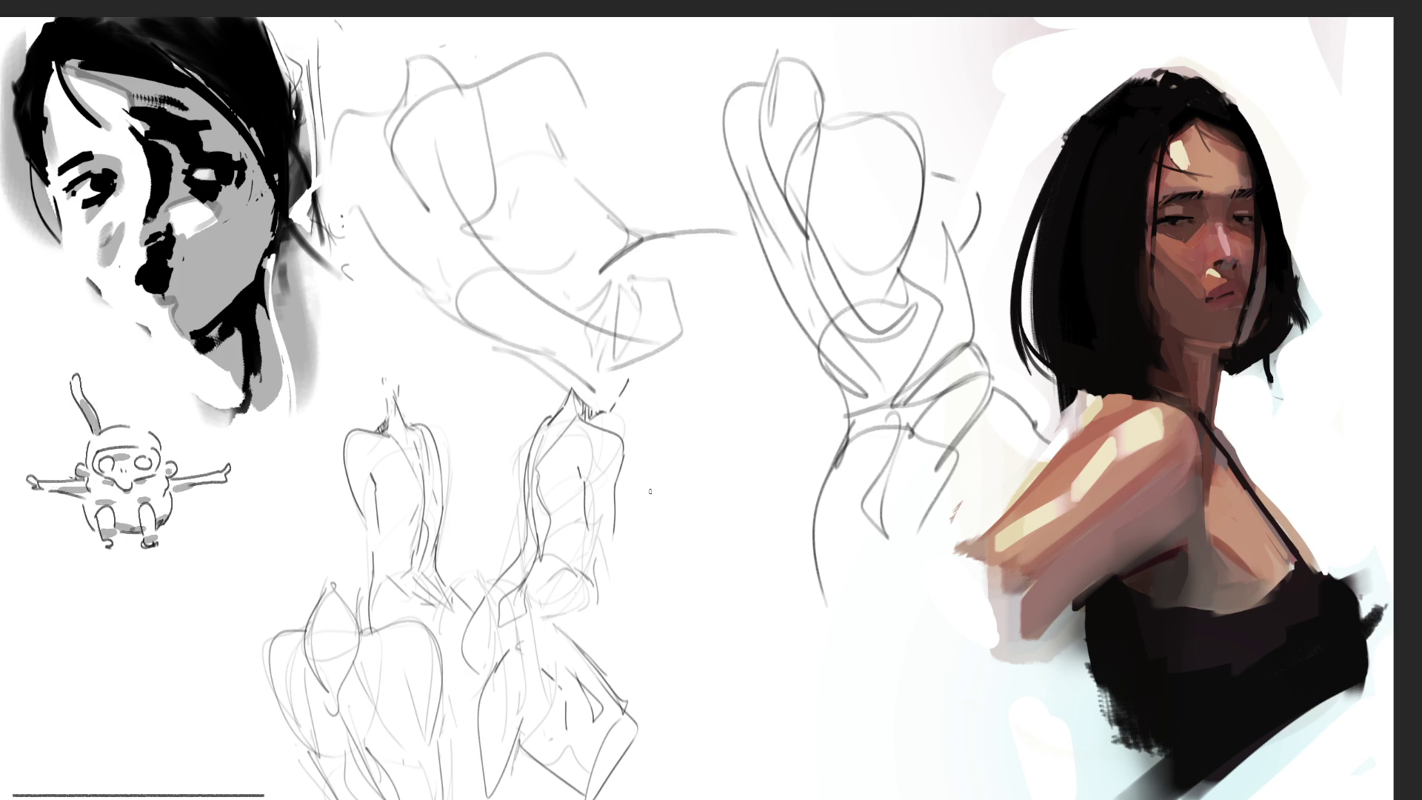
{"action": "mouse_move", "coordinate": [630, 466]}
{"action": "left_mouse_down"}
{"action": "mouse_move", "coordinate": [738, 495]}
{"action": "mouse_move", "coordinate": [773, 486]}
{"action": "left_mouse_up"}
{"action": "left_click_drag", "start_coordinate": [640, 490], "coordinate": [826, 460]}
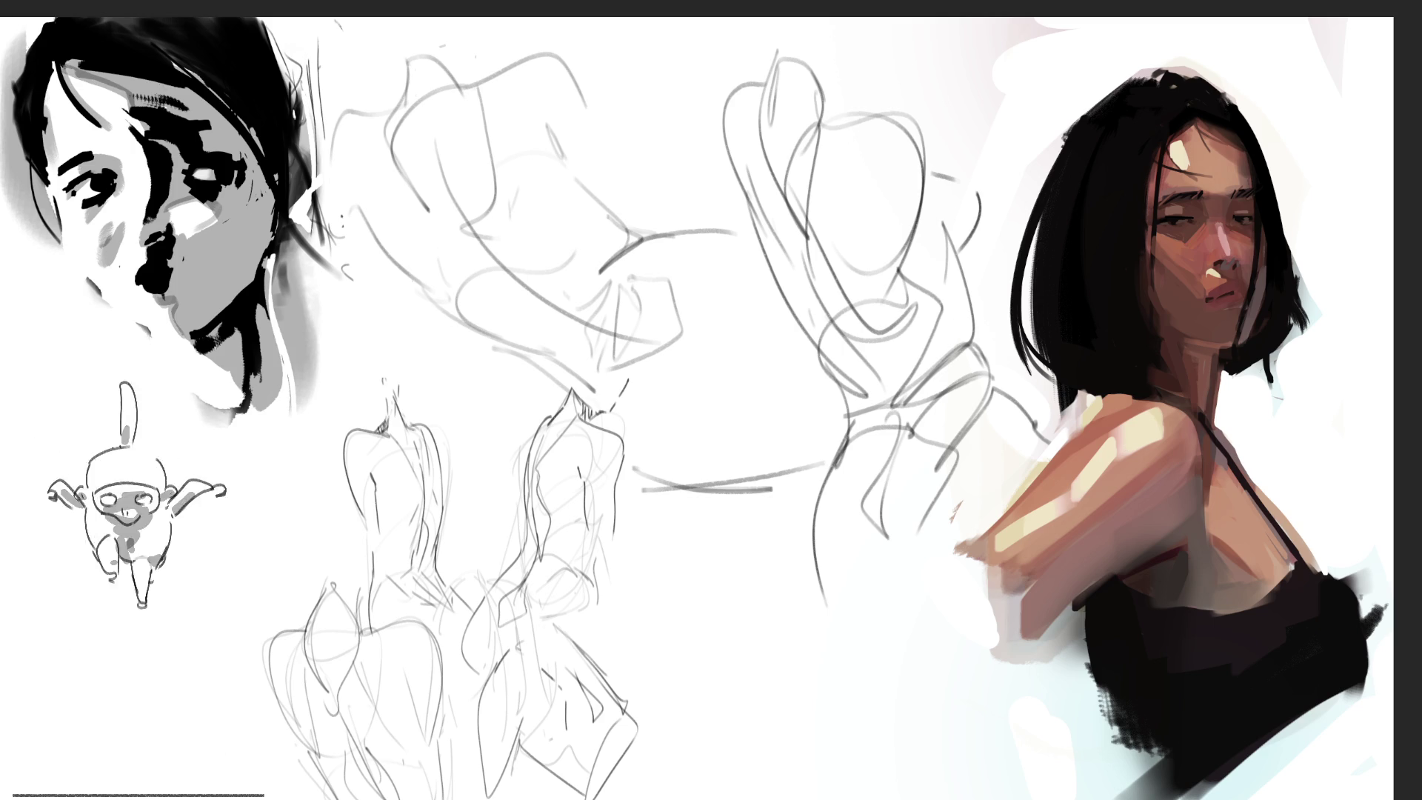
{"action": "mouse_move", "coordinate": [609, 66]}
{"action": "left_mouse_down"}
{"action": "mouse_move", "coordinate": [296, 281]}
{"action": "mouse_move", "coordinate": [547, 406]}
{"action": "mouse_move", "coordinate": [633, 382]}
{"action": "mouse_move", "coordinate": [713, 662]}
{"action": "left_mouse_up"}
{"action": "mouse_move", "coordinate": [824, 741]}
{"action": "left_mouse_down"}
{"action": "mouse_move", "coordinate": [1260, 111]}
{"action": "mouse_move", "coordinate": [649, 30]}
{"action": "left_mouse_up"}
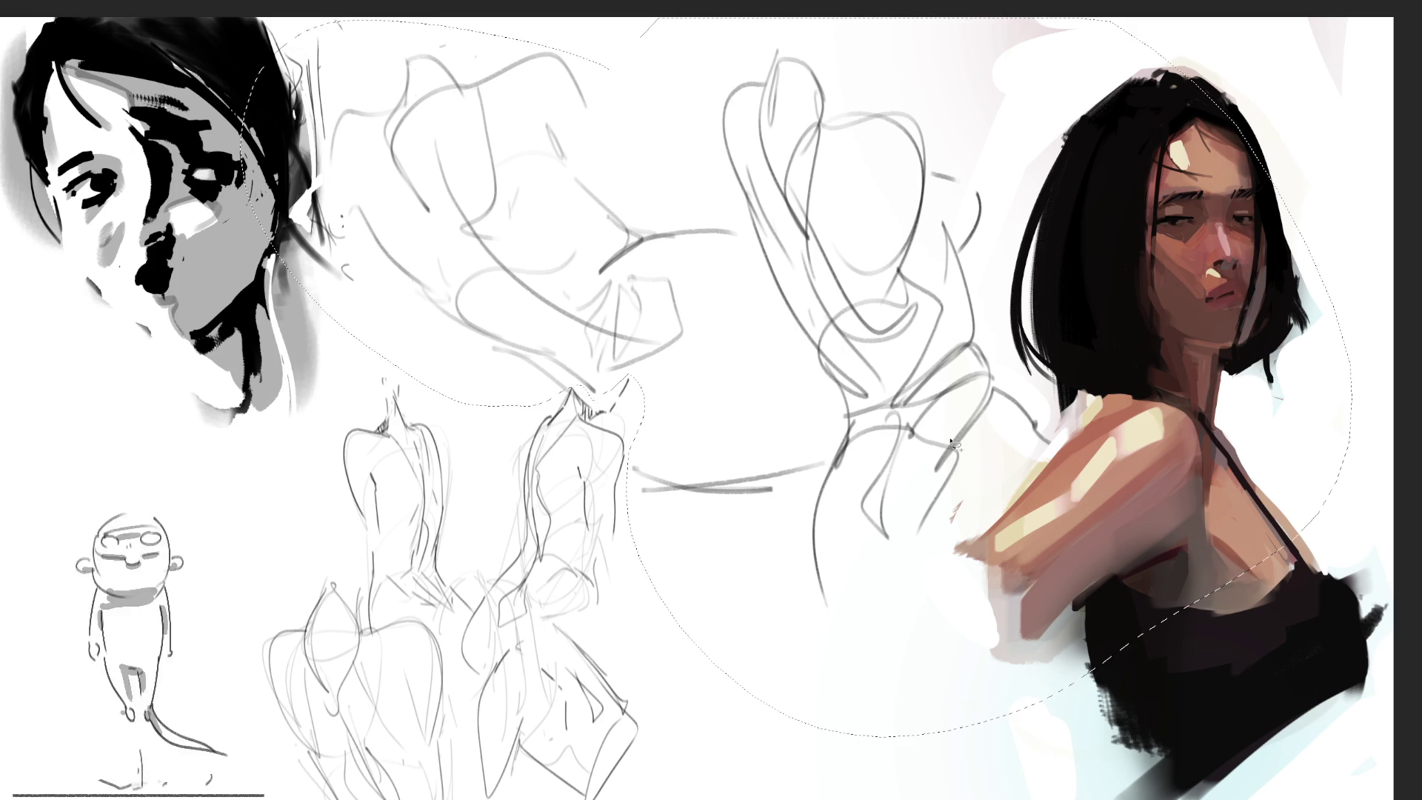
Step: Shrink the two selected gesture sketches toward the page bottom and start a new top-centre pose
{"action": "key", "text": "ctrl+t"}
{"action": "mouse_move", "coordinate": [796, 16]}
{"action": "left_mouse_down"}
{"action": "mouse_move", "coordinate": [798, 387]}
{"action": "mouse_move", "coordinate": [823, 508]}
{"action": "mouse_move", "coordinate": [867, 527]}
{"action": "left_mouse_up"}
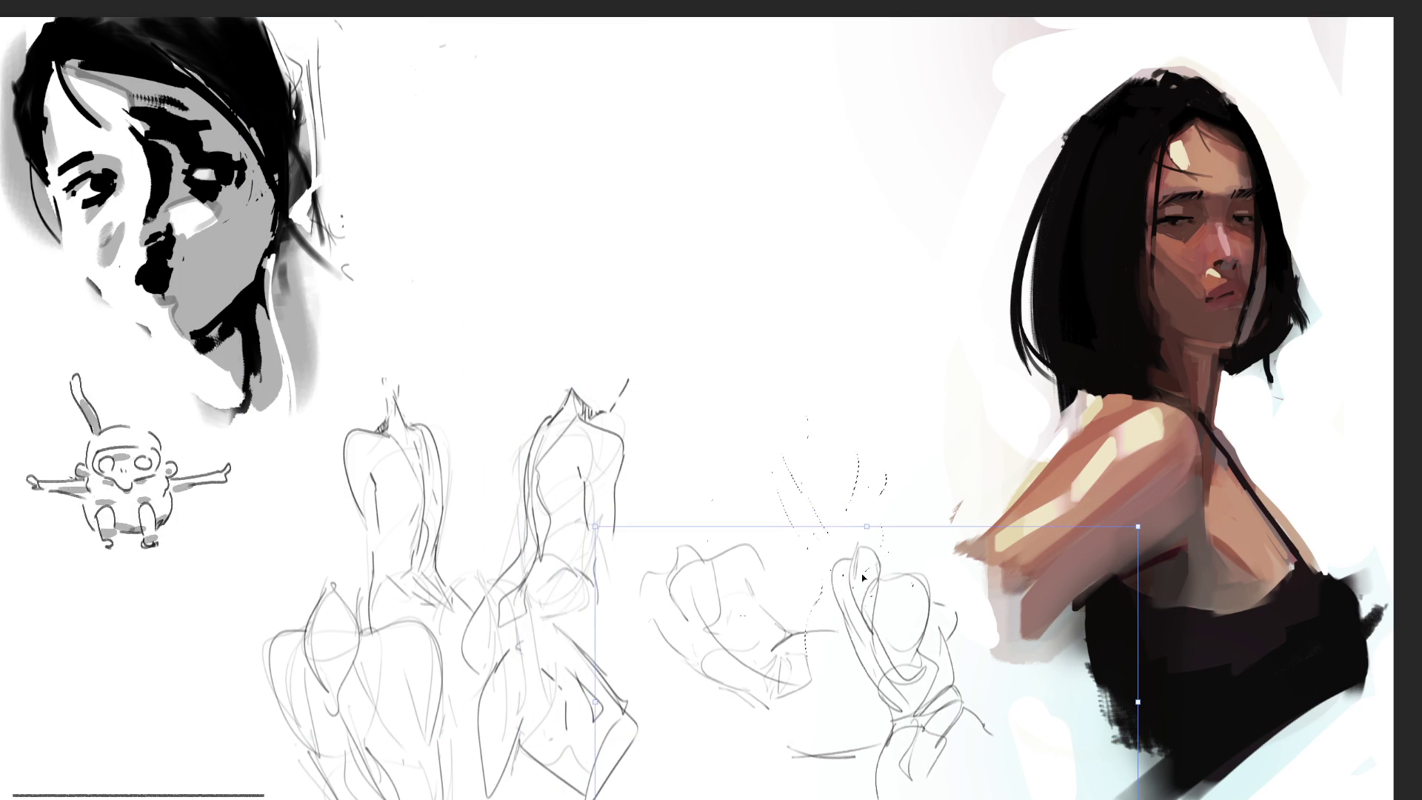
{"action": "key", "text": "Return"}
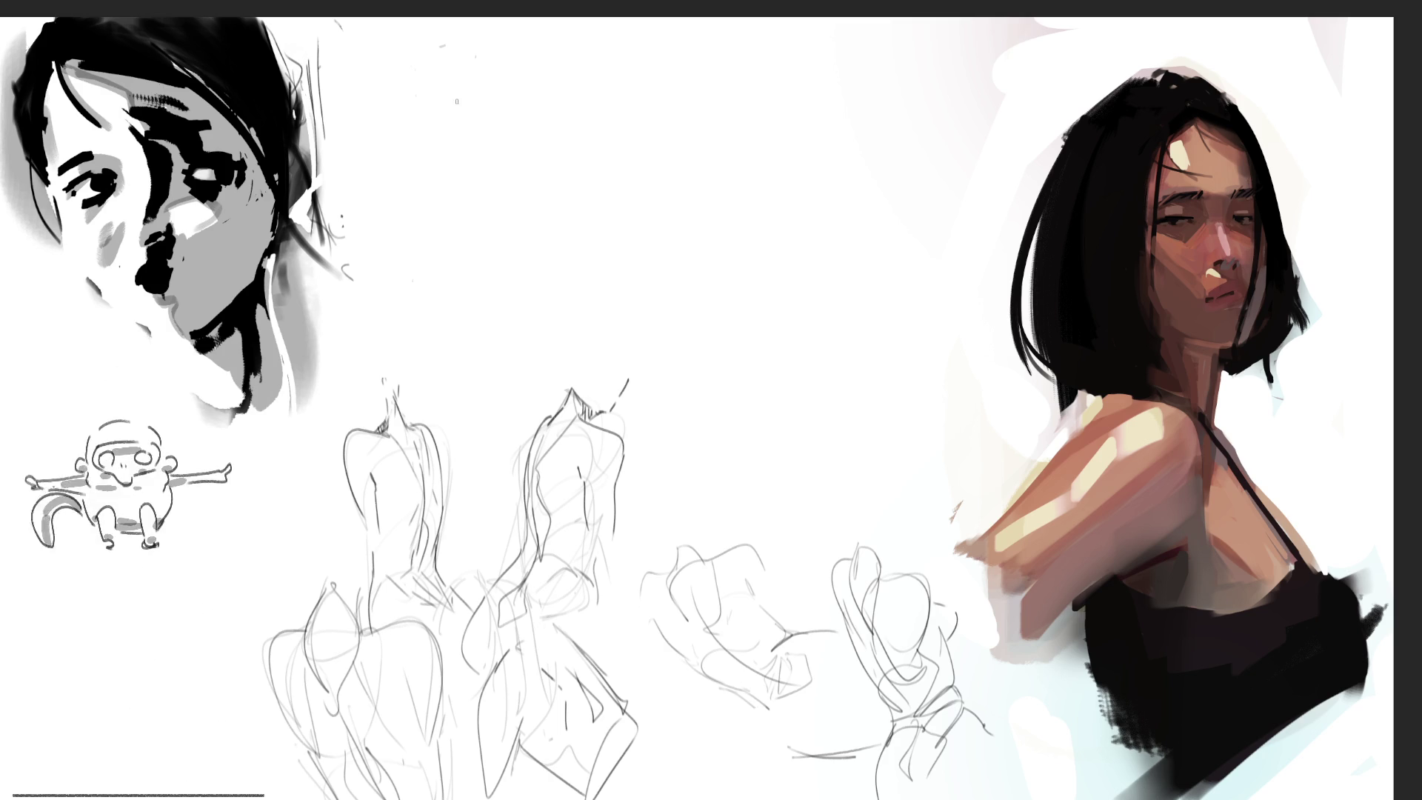
{"action": "left_click_drag", "start_coordinate": [430, 87], "coordinate": [435, 122]}
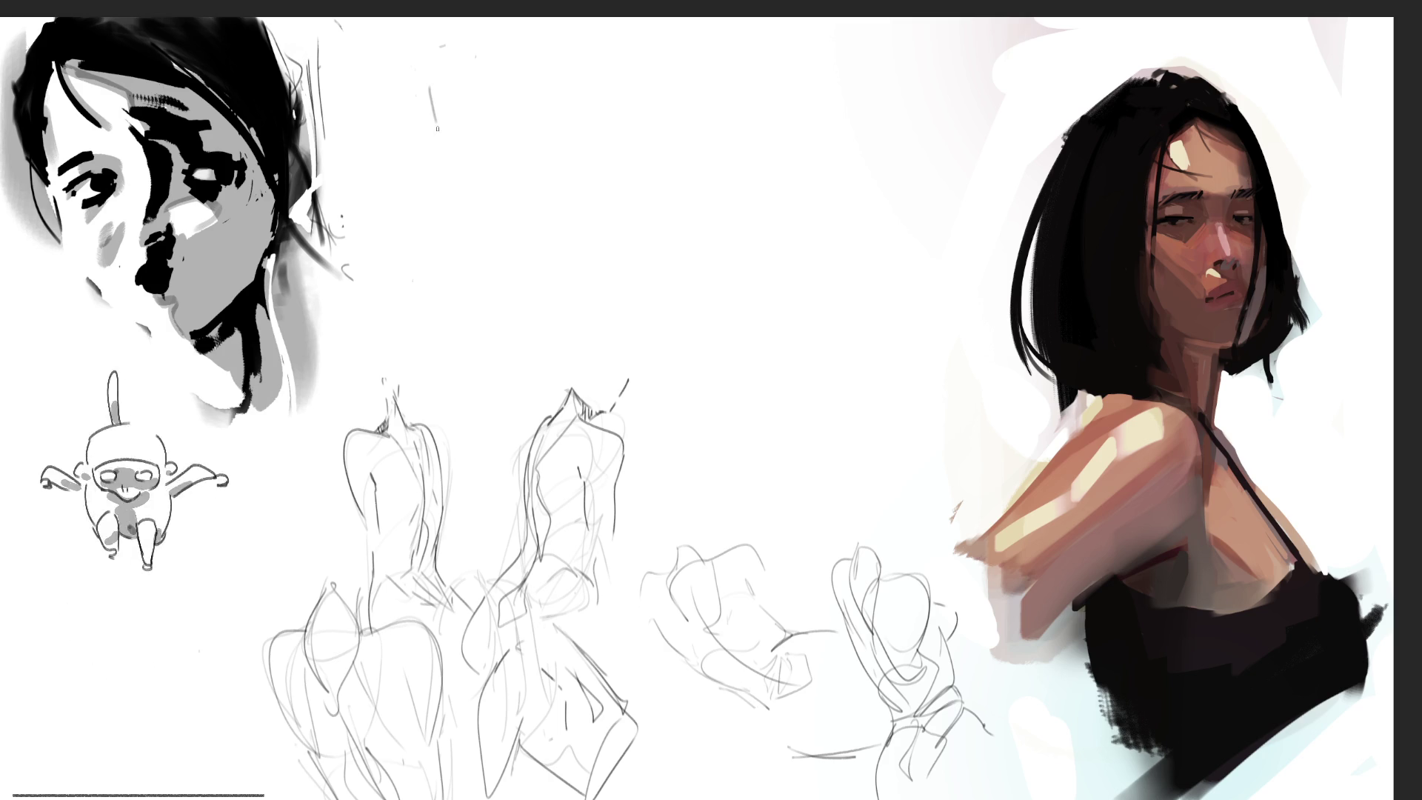
Step: Rough in a new top-centre gesture pose with body lines, arcs and a long diagonal
{"action": "left_click_drag", "start_coordinate": [467, 59], "coordinate": [483, 94]}
{"action": "left_click_drag", "start_coordinate": [472, 38], "coordinate": [490, 123]}
{"action": "left_click_drag", "start_coordinate": [472, 61], "coordinate": [567, 231]}
{"action": "left_click_drag", "start_coordinate": [582, 283], "coordinate": [605, 310]}
{"action": "left_click_drag", "start_coordinate": [478, 103], "coordinate": [577, 166]}
{"action": "mouse_move", "coordinate": [504, 77]}
{"action": "left_mouse_down"}
{"action": "mouse_move", "coordinate": [531, 89]}
{"action": "mouse_move", "coordinate": [567, 165]}
{"action": "left_mouse_up"}
{"action": "left_click_drag", "start_coordinate": [465, 119], "coordinate": [473, 256]}
{"action": "mouse_move", "coordinate": [450, 148]}
{"action": "left_mouse_down"}
{"action": "mouse_move", "coordinate": [518, 263]}
{"action": "mouse_move", "coordinate": [485, 276]}
{"action": "mouse_move", "coordinate": [526, 315]}
{"action": "left_mouse_up"}
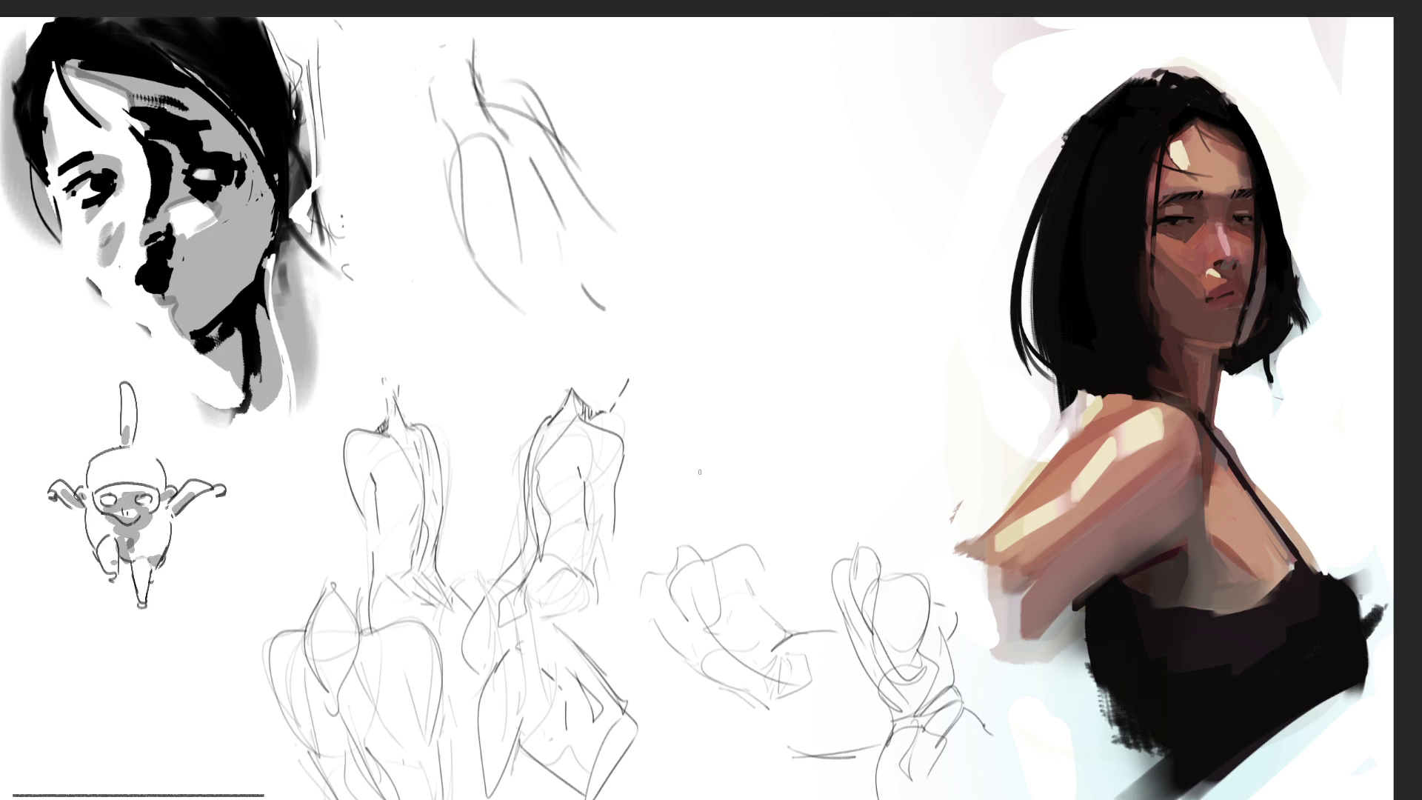
{"action": "left_click_drag", "start_coordinate": [550, 143], "coordinate": [682, 267]}
Step: Build up the pose's diagonals, lower curve and loops, plus an angular shape at top right
{"action": "left_click_drag", "start_coordinate": [549, 167], "coordinate": [648, 267]}
{"action": "mouse_move", "coordinate": [503, 312]}
{"action": "left_mouse_down"}
{"action": "mouse_move", "coordinate": [621, 348]}
{"action": "mouse_move", "coordinate": [664, 268]}
{"action": "left_mouse_up"}
{"action": "left_click_drag", "start_coordinate": [590, 160], "coordinate": [668, 265]}
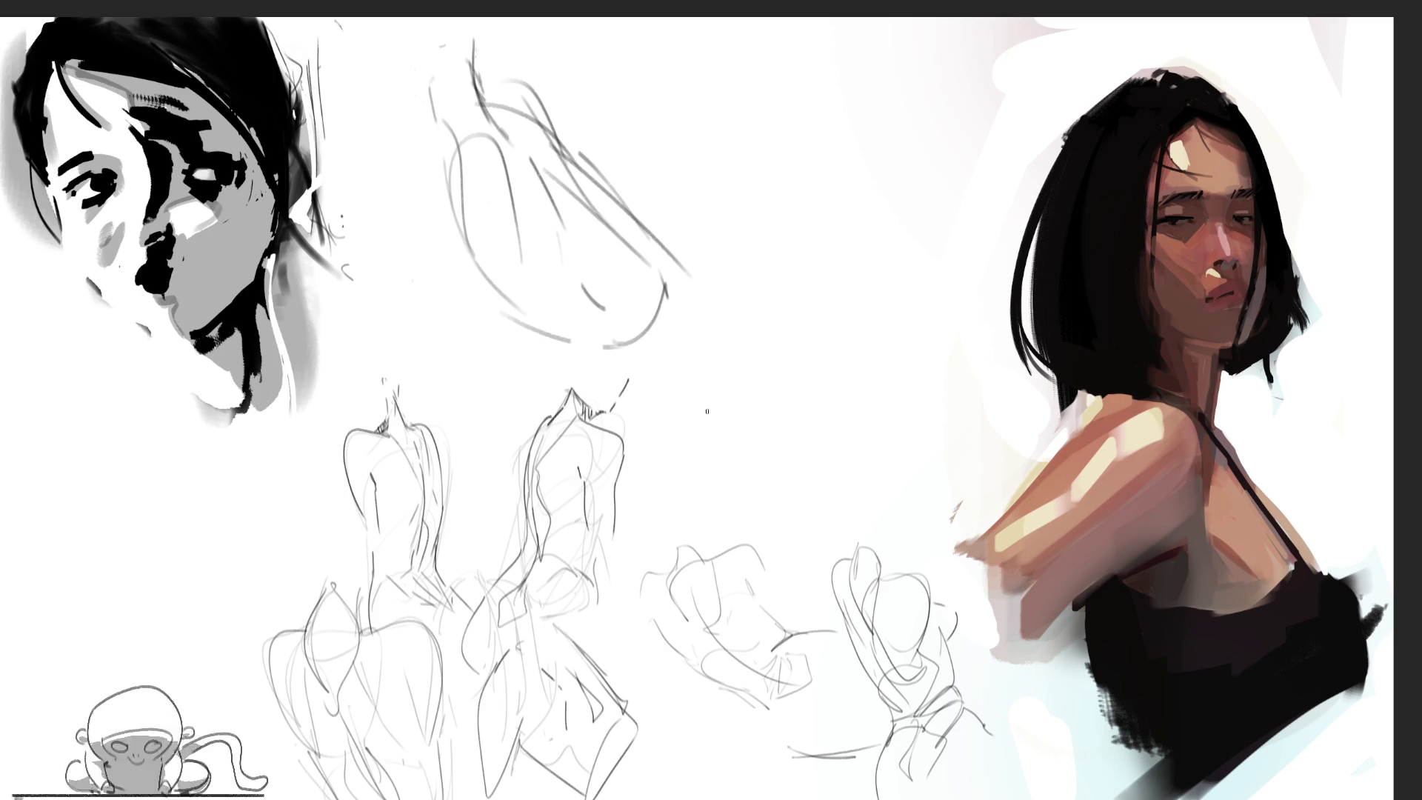
{"action": "mouse_move", "coordinate": [614, 357]}
{"action": "left_mouse_down"}
{"action": "mouse_move", "coordinate": [715, 291]}
{"action": "mouse_move", "coordinate": [776, 274]}
{"action": "left_mouse_up"}
{"action": "left_click_drag", "start_coordinate": [689, 242], "coordinate": [736, 255]}
{"action": "left_click_drag", "start_coordinate": [647, 235], "coordinate": [702, 216]}
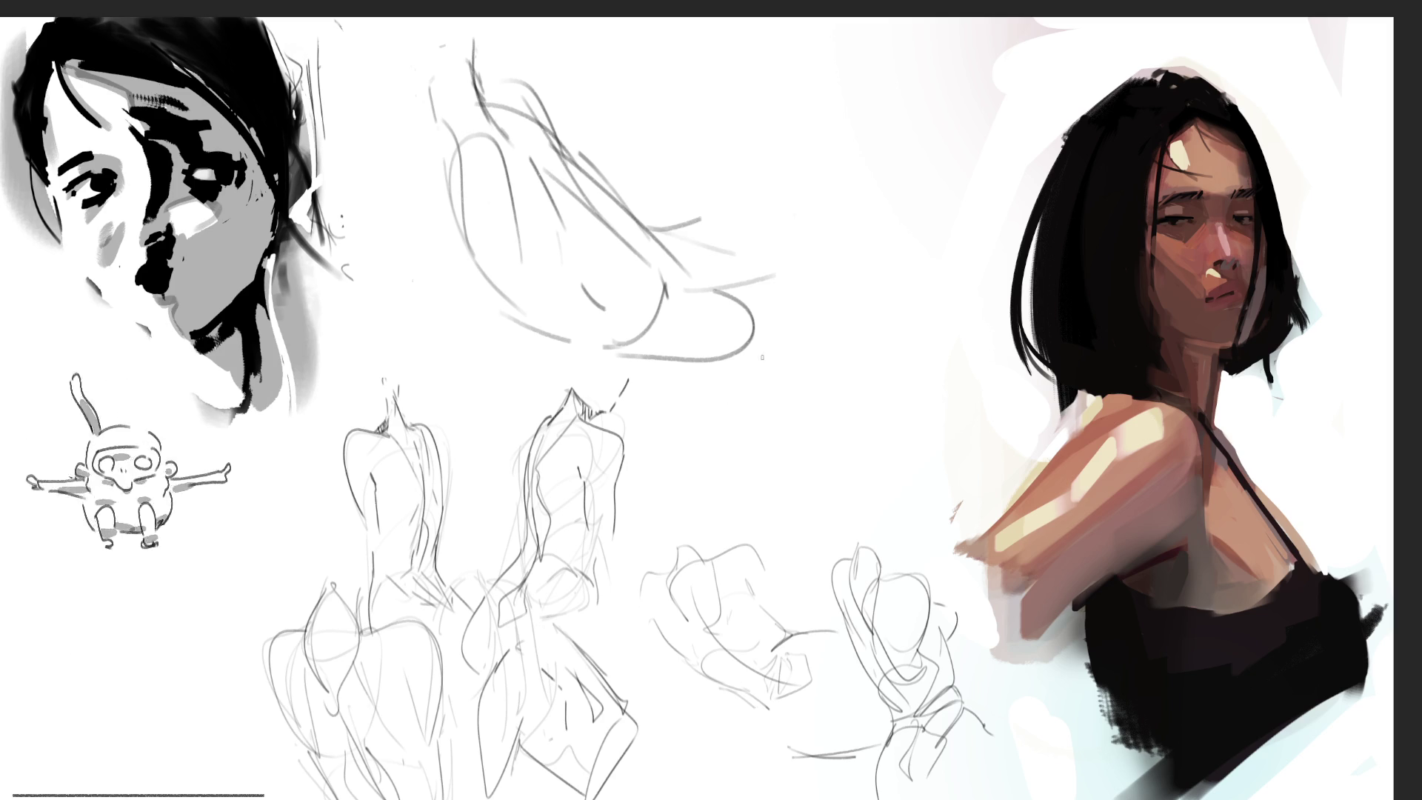
{"action": "mouse_move", "coordinate": [685, 255]}
{"action": "left_mouse_down"}
{"action": "mouse_move", "coordinate": [770, 260]}
{"action": "mouse_move", "coordinate": [733, 287]}
{"action": "left_mouse_up"}
{"action": "left_click_drag", "start_coordinate": [722, 204], "coordinate": [851, 191]}
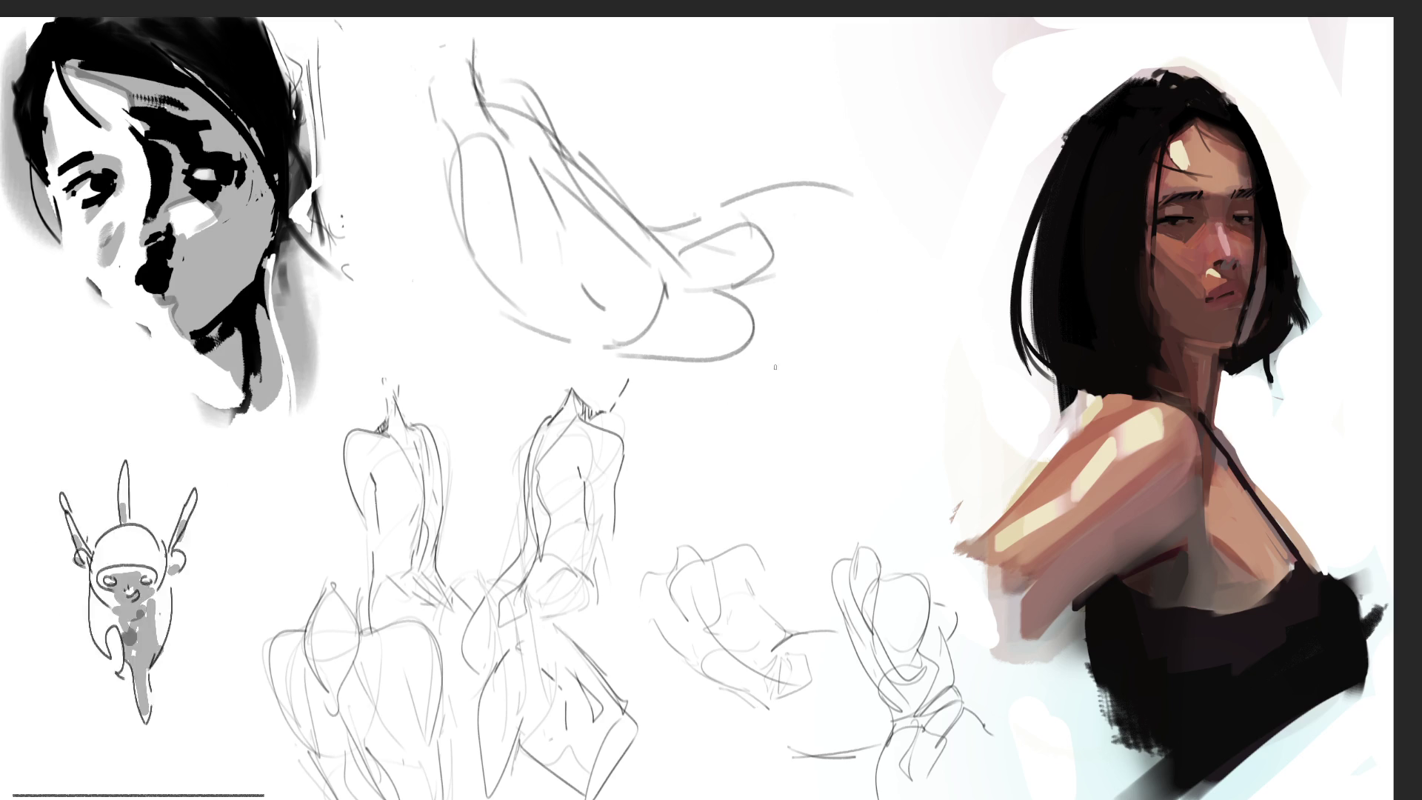
{"action": "left_click_drag", "start_coordinate": [626, 356], "coordinate": [791, 386]}
{"action": "left_click_drag", "start_coordinate": [745, 300], "coordinate": [836, 274]}
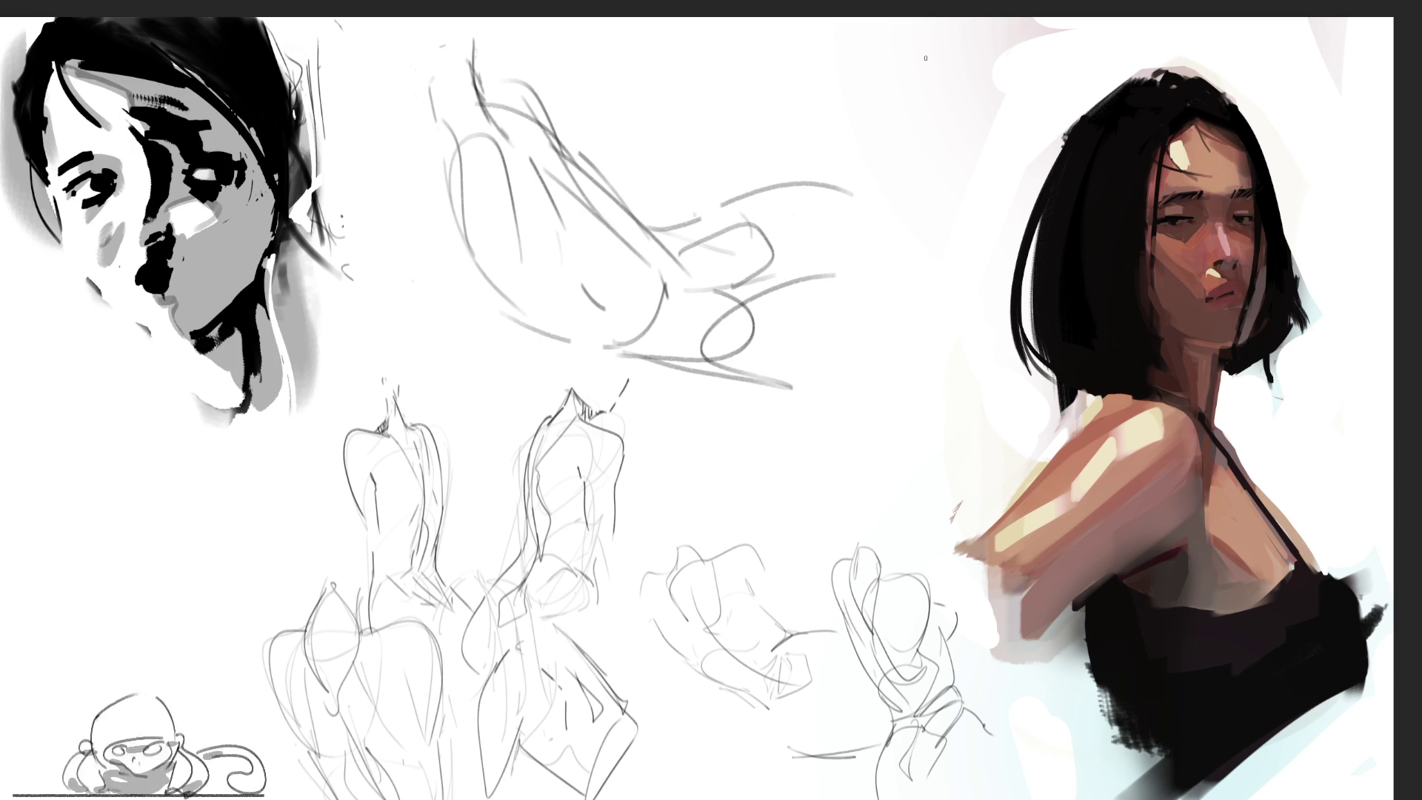
{"action": "mouse_move", "coordinate": [897, 33]}
{"action": "left_mouse_down"}
{"action": "mouse_move", "coordinate": [926, 30]}
{"action": "mouse_move", "coordinate": [933, 90]}
{"action": "mouse_move", "coordinate": [811, 118]}
{"action": "mouse_move", "coordinate": [926, 56]}
{"action": "mouse_move", "coordinate": [1006, 113]}
{"action": "mouse_move", "coordinate": [989, 63]}
{"action": "mouse_move", "coordinate": [848, 330]}
{"action": "mouse_move", "coordinate": [1013, 85]}
{"action": "mouse_move", "coordinate": [896, 300]}
{"action": "mouse_move", "coordinate": [840, 362]}
{"action": "mouse_move", "coordinate": [834, 124]}
{"action": "mouse_move", "coordinate": [945, 303]}
{"action": "mouse_move", "coordinate": [794, 441]}
{"action": "mouse_move", "coordinate": [993, 392]}
{"action": "left_mouse_up"}
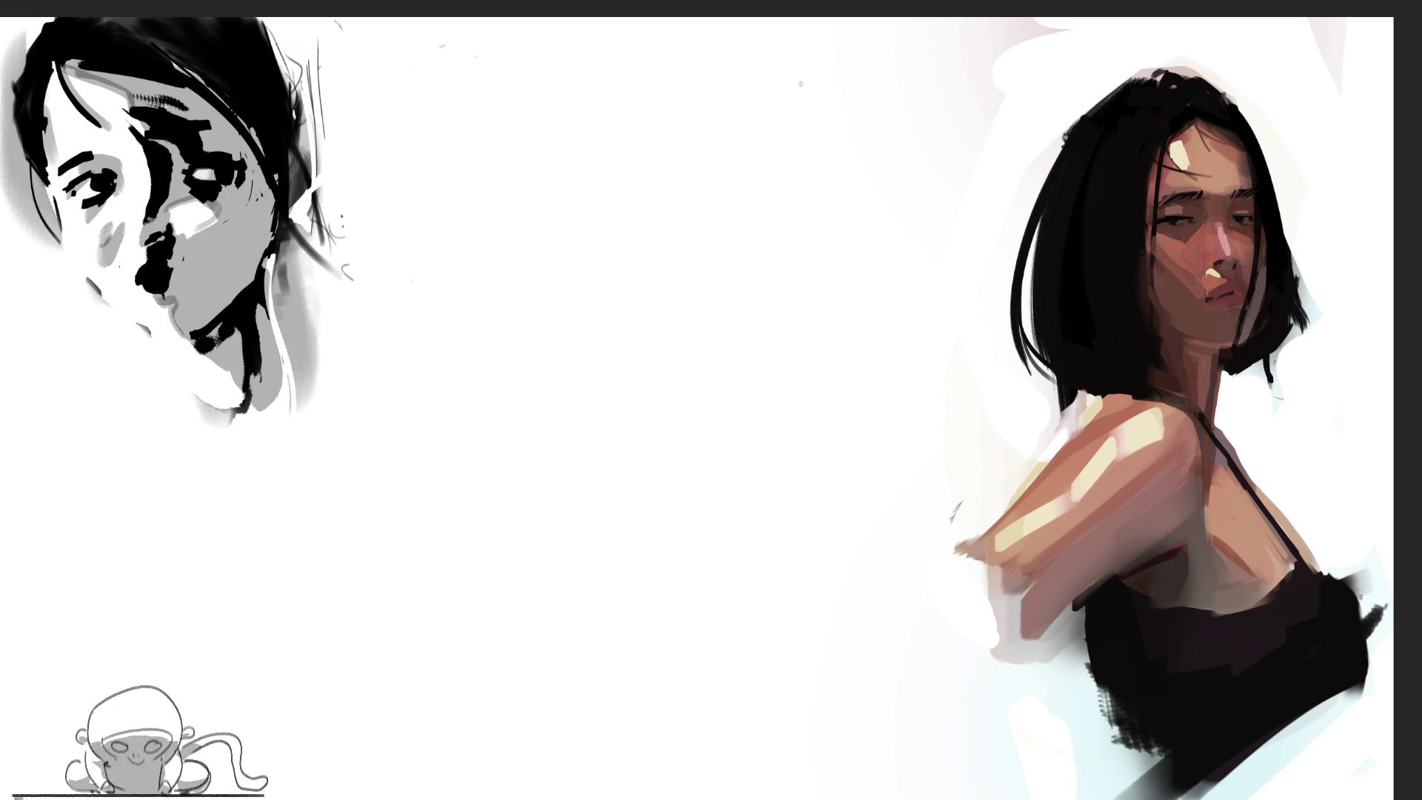
Step: Draw a small oval head with eyes, ears, chin, jaw and neck near the top
{"action": "mouse_move", "coordinate": [806, 78]}
{"action": "left_mouse_down"}
{"action": "mouse_move", "coordinate": [807, 138]}
{"action": "mouse_move", "coordinate": [833, 63]}
{"action": "mouse_move", "coordinate": [875, 144]}
{"action": "mouse_move", "coordinate": [859, 165]}
{"action": "left_mouse_up"}
{"action": "mouse_move", "coordinate": [825, 104]}
{"action": "left_mouse_down"}
{"action": "mouse_move", "coordinate": [820, 126]}
{"action": "mouse_move", "coordinate": [861, 124]}
{"action": "mouse_move", "coordinate": [820, 95]}
{"action": "mouse_move", "coordinate": [790, 124]}
{"action": "mouse_move", "coordinate": [803, 137]}
{"action": "left_mouse_up"}
{"action": "mouse_move", "coordinate": [874, 111]}
{"action": "left_mouse_down"}
{"action": "mouse_move", "coordinate": [892, 117]}
{"action": "mouse_move", "coordinate": [855, 181]}
{"action": "left_mouse_up"}
{"action": "left_click_drag", "start_coordinate": [821, 154], "coordinate": [822, 197]}
{"action": "left_click_drag", "start_coordinate": [855, 171], "coordinate": [848, 184]}
{"action": "left_click_drag", "start_coordinate": [852, 180], "coordinate": [840, 214]}
{"action": "mouse_move", "coordinate": [809, 150]}
{"action": "left_mouse_down"}
{"action": "mouse_move", "coordinate": [803, 204]}
{"action": "mouse_move", "coordinate": [778, 216]}
{"action": "mouse_move", "coordinate": [874, 199]}
{"action": "left_mouse_up"}
Step: Sketch the shoulders, folded forearms with a hand, right arm and chest lines
{"action": "mouse_move", "coordinate": [866, 166]}
{"action": "left_mouse_down"}
{"action": "mouse_move", "coordinate": [892, 181]}
{"action": "mouse_move", "coordinate": [898, 226]}
{"action": "left_mouse_up"}
{"action": "left_click_drag", "start_coordinate": [796, 219], "coordinate": [863, 209]}
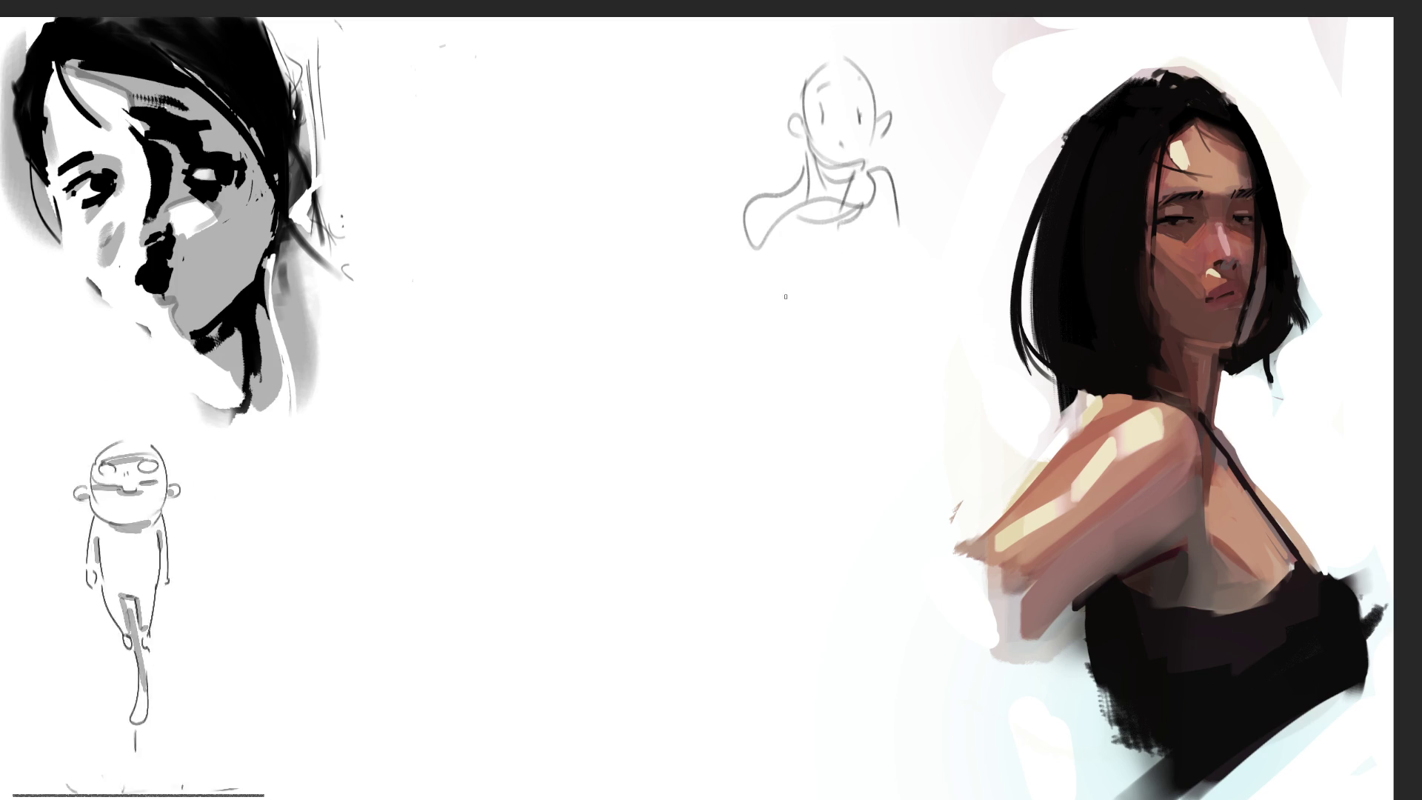
{"action": "left_click_drag", "start_coordinate": [752, 209], "coordinate": [780, 339]}
{"action": "mouse_move", "coordinate": [784, 206]}
{"action": "left_mouse_down"}
{"action": "mouse_move", "coordinate": [804, 293]}
{"action": "mouse_move", "coordinate": [829, 326]}
{"action": "mouse_move", "coordinate": [885, 326]}
{"action": "left_mouse_up"}
{"action": "mouse_move", "coordinate": [797, 365]}
{"action": "left_mouse_down"}
{"action": "mouse_move", "coordinate": [901, 341]}
{"action": "mouse_move", "coordinate": [926, 315]}
{"action": "left_mouse_up"}
{"action": "left_click_drag", "start_coordinate": [899, 319], "coordinate": [940, 306]}
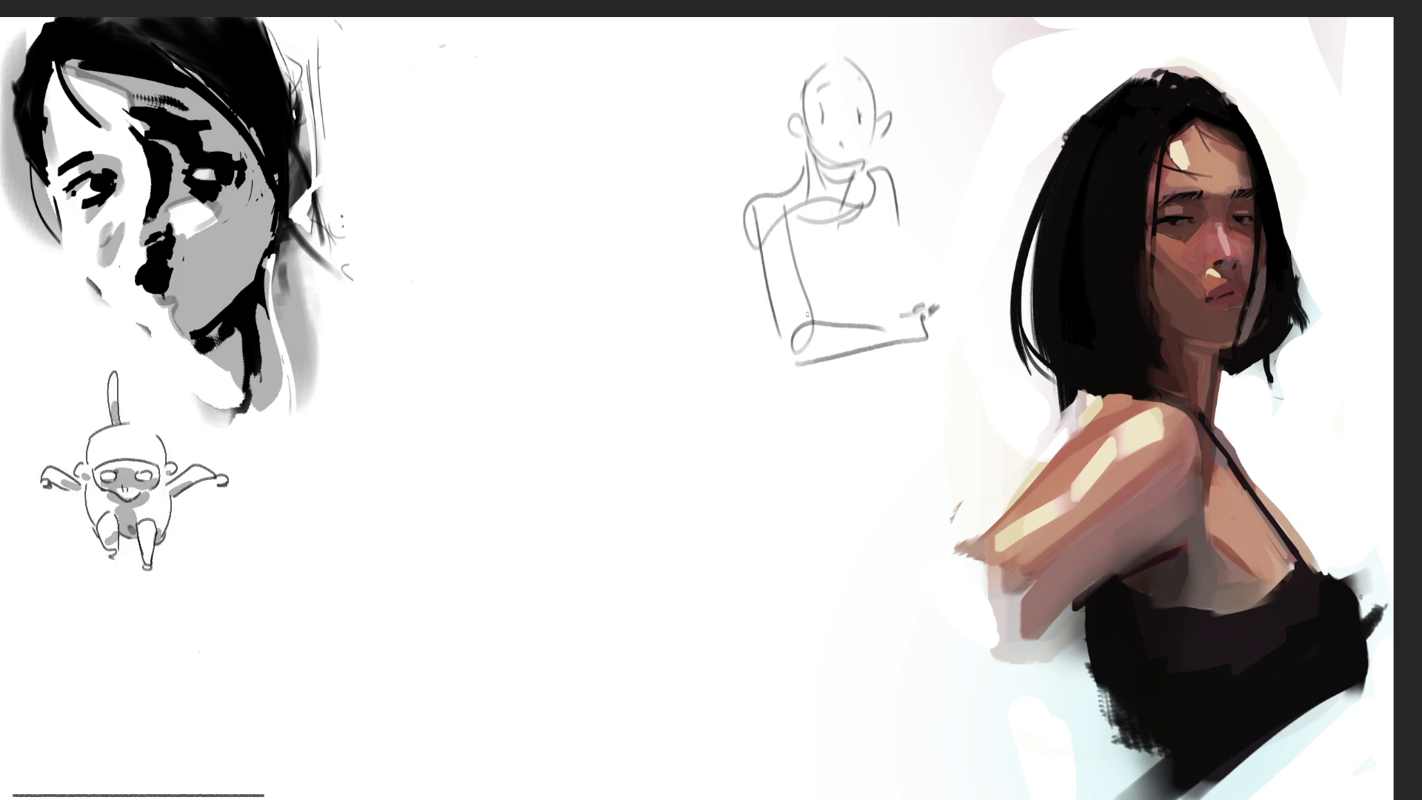
{"action": "left_click_drag", "start_coordinate": [763, 296], "coordinate": [884, 317]}
{"action": "left_click_drag", "start_coordinate": [910, 220], "coordinate": [916, 300]}
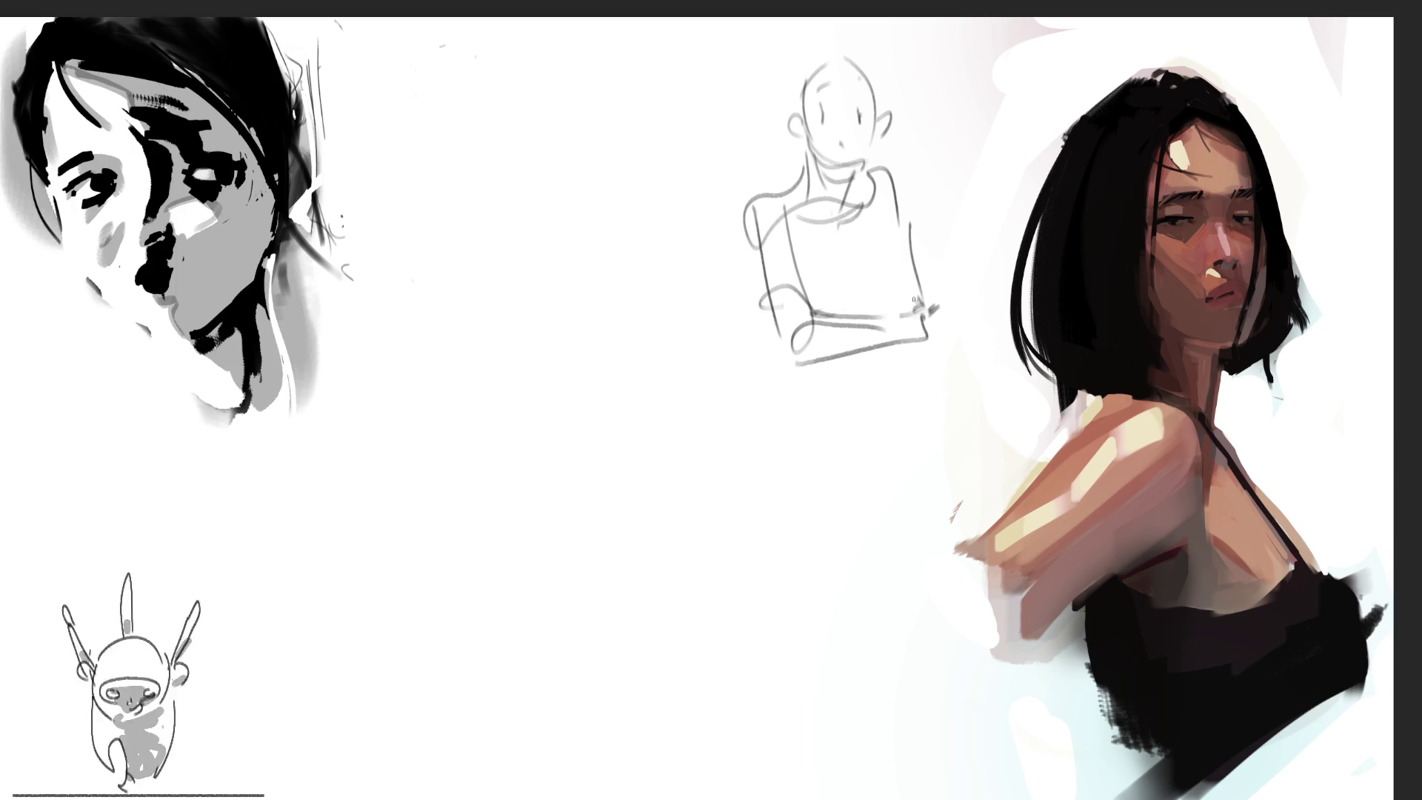
{"action": "left_click_drag", "start_coordinate": [789, 235], "coordinate": [865, 204]}
{"action": "left_click_drag", "start_coordinate": [830, 290], "coordinate": [861, 259]}
{"action": "mouse_move", "coordinate": [819, 299]}
{"action": "left_mouse_down"}
{"action": "mouse_move", "coordinate": [867, 279]}
{"action": "mouse_move", "coordinate": [879, 313]}
{"action": "left_mouse_up"}
Step: Add the figure's left arm and the curves around its hips
{"action": "left_click_drag", "start_coordinate": [752, 257], "coordinate": [797, 373]}
{"action": "mouse_move", "coordinate": [741, 292]}
{"action": "left_mouse_down"}
{"action": "mouse_move", "coordinate": [819, 374]}
{"action": "mouse_move", "coordinate": [740, 391]}
{"action": "left_mouse_up"}
{"action": "left_click_drag", "start_coordinate": [742, 385], "coordinate": [701, 378]}
{"action": "left_click_drag", "start_coordinate": [703, 314], "coordinate": [642, 359]}
{"action": "left_click_drag", "start_coordinate": [690, 400], "coordinate": [774, 385]}
{"action": "left_click_drag", "start_coordinate": [829, 367], "coordinate": [730, 441]}
Step: Draw the standing figure's long legs reaching down to the bottom of the page
{"action": "mouse_move", "coordinate": [642, 337]}
{"action": "left_mouse_down"}
{"action": "mouse_move", "coordinate": [646, 519]}
{"action": "mouse_move", "coordinate": [672, 593]}
{"action": "left_mouse_up"}
{"action": "left_click_drag", "start_coordinate": [732, 411], "coordinate": [711, 626]}
{"action": "mouse_move", "coordinate": [651, 537]}
{"action": "left_mouse_down"}
{"action": "mouse_move", "coordinate": [700, 792]}
{"action": "mouse_move", "coordinate": [712, 570]}
{"action": "left_mouse_up"}
{"action": "mouse_move", "coordinate": [821, 366]}
{"action": "left_mouse_down"}
{"action": "mouse_move", "coordinate": [791, 415]}
{"action": "mouse_move", "coordinate": [806, 406]}
{"action": "left_mouse_up"}
{"action": "mouse_move", "coordinate": [826, 374]}
{"action": "left_mouse_down"}
{"action": "mouse_move", "coordinate": [845, 449]}
{"action": "mouse_move", "coordinate": [843, 554]}
{"action": "left_mouse_up"}
{"action": "left_click_drag", "start_coordinate": [834, 404], "coordinate": [899, 567]}
{"action": "mouse_move", "coordinate": [868, 480]}
{"action": "left_mouse_down"}
{"action": "mouse_move", "coordinate": [922, 593]}
{"action": "mouse_move", "coordinate": [970, 765]}
{"action": "left_mouse_up"}
{"action": "left_click_drag", "start_coordinate": [852, 567], "coordinate": [993, 798]}
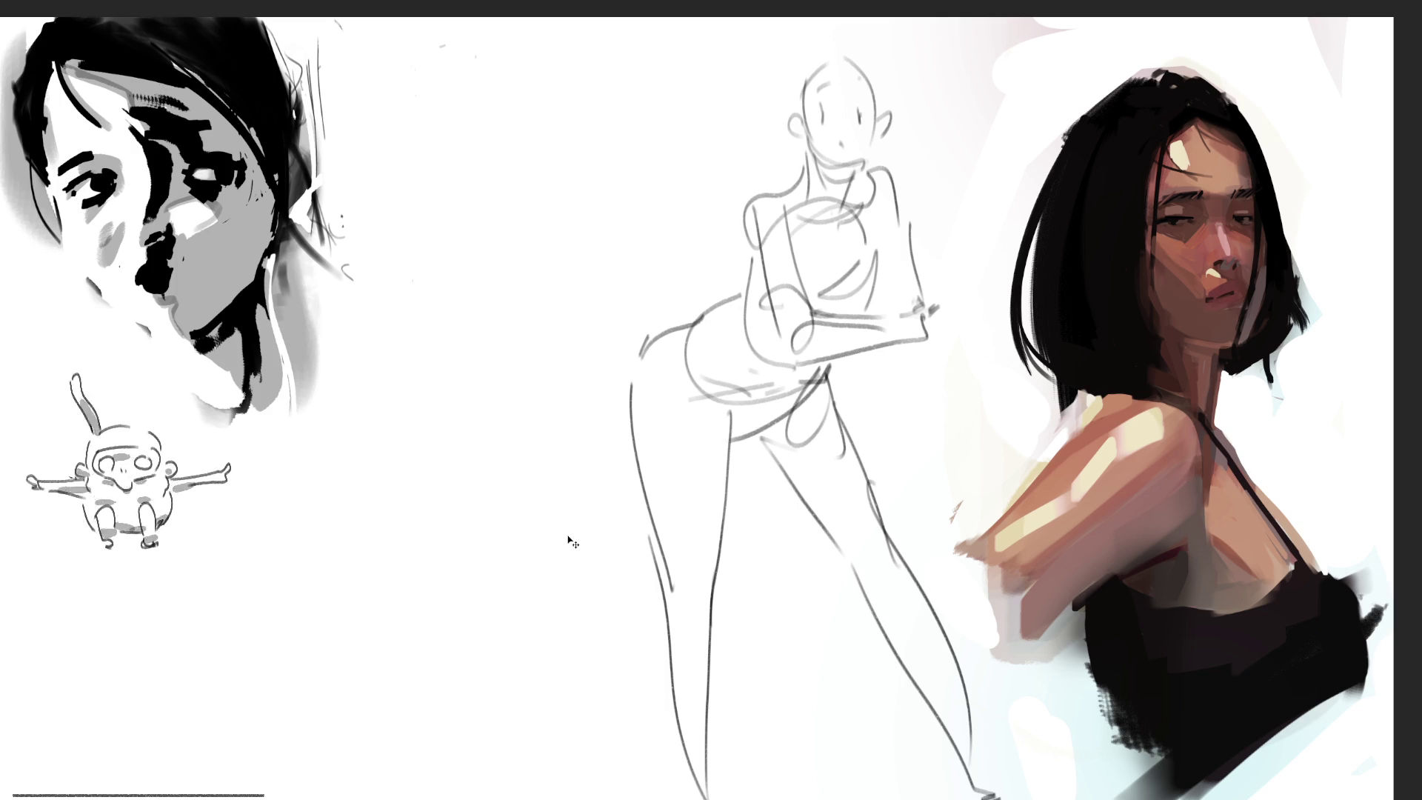
{"action": "key", "text": "ctrl+t"}
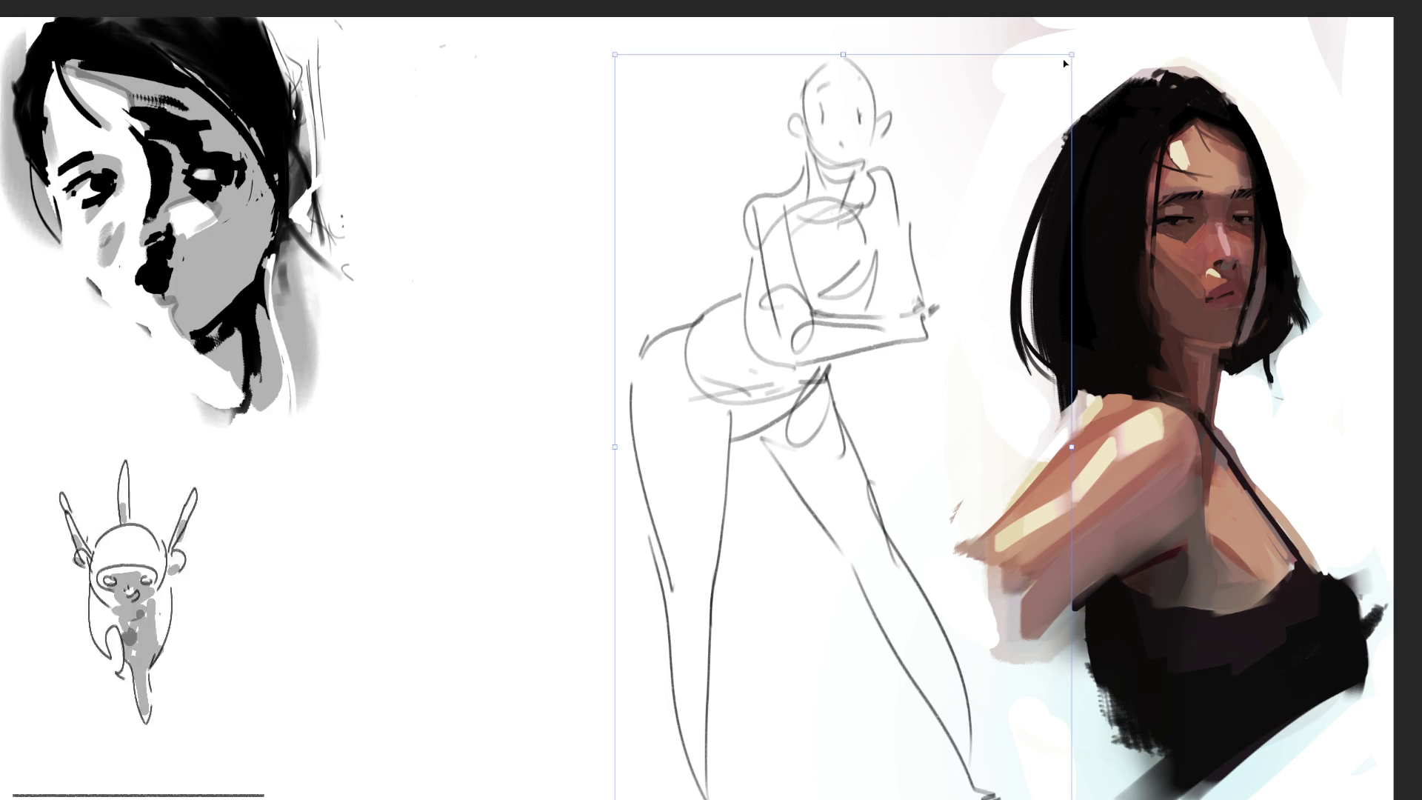
Step: Scale the bent-over figure to about half size and move it left under the grey portrait
{"action": "mouse_move", "coordinate": [1059, 63]}
{"action": "left_mouse_down"}
{"action": "mouse_move", "coordinate": [815, 261]}
{"action": "mouse_move", "coordinate": [630, 350]}
{"action": "mouse_move", "coordinate": [468, 364]}
{"action": "left_mouse_up"}
{"action": "left_click_drag", "start_coordinate": [712, 406], "coordinate": [347, 394]}
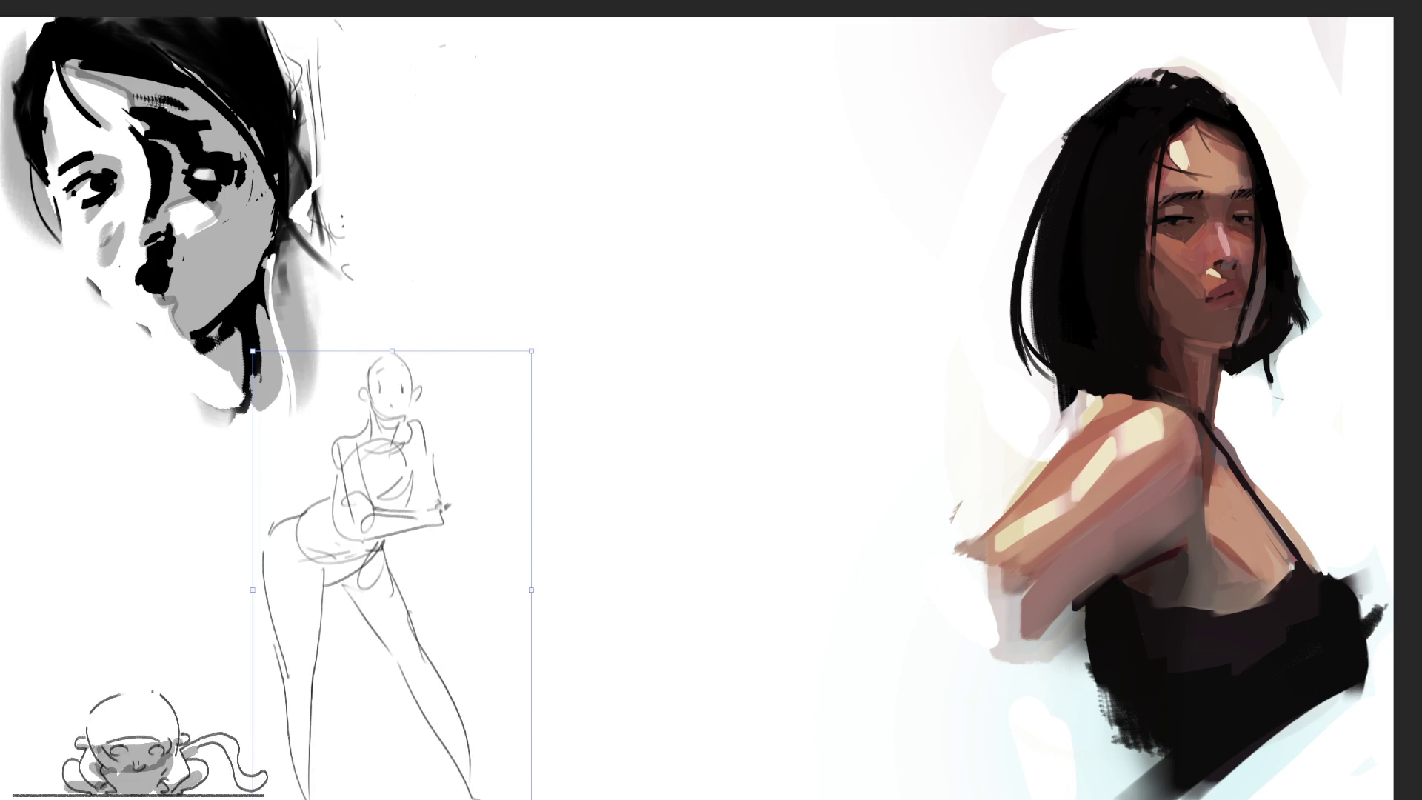
{"action": "key", "text": "Return"}
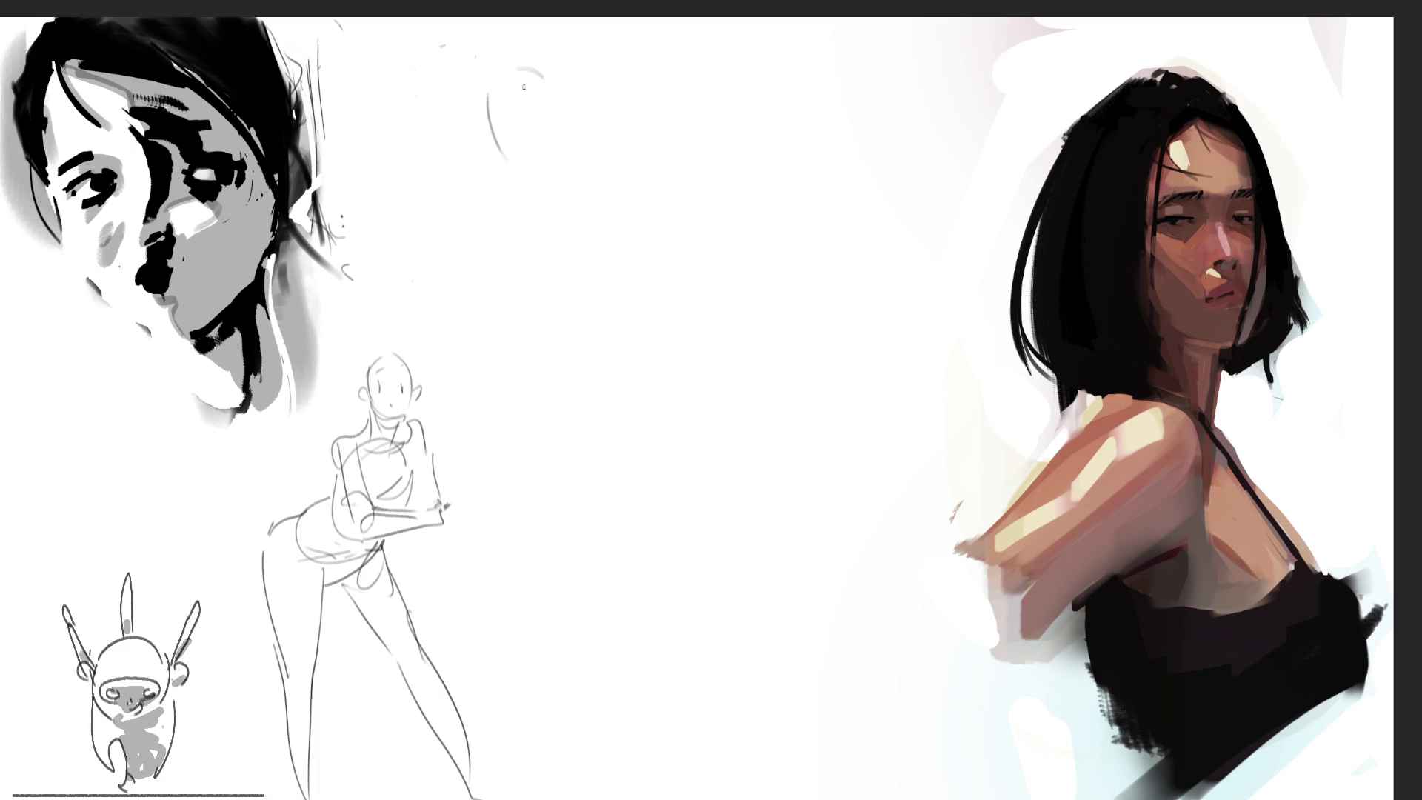
Step: Draw a small head with an eye, lower face, chin and neck lines
{"action": "left_click_drag", "start_coordinate": [554, 97], "coordinate": [570, 140]}
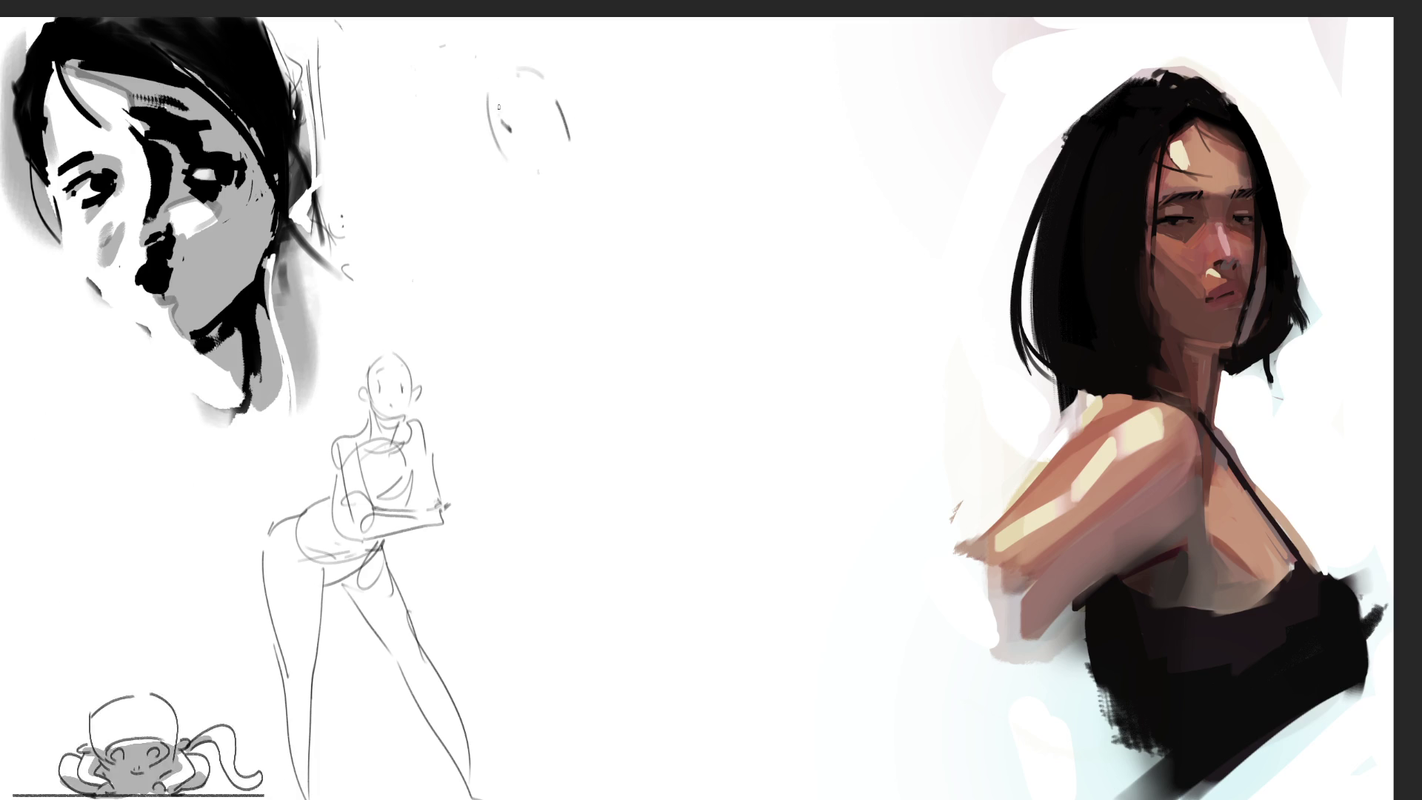
{"action": "left_click", "coordinate": [539, 108]}
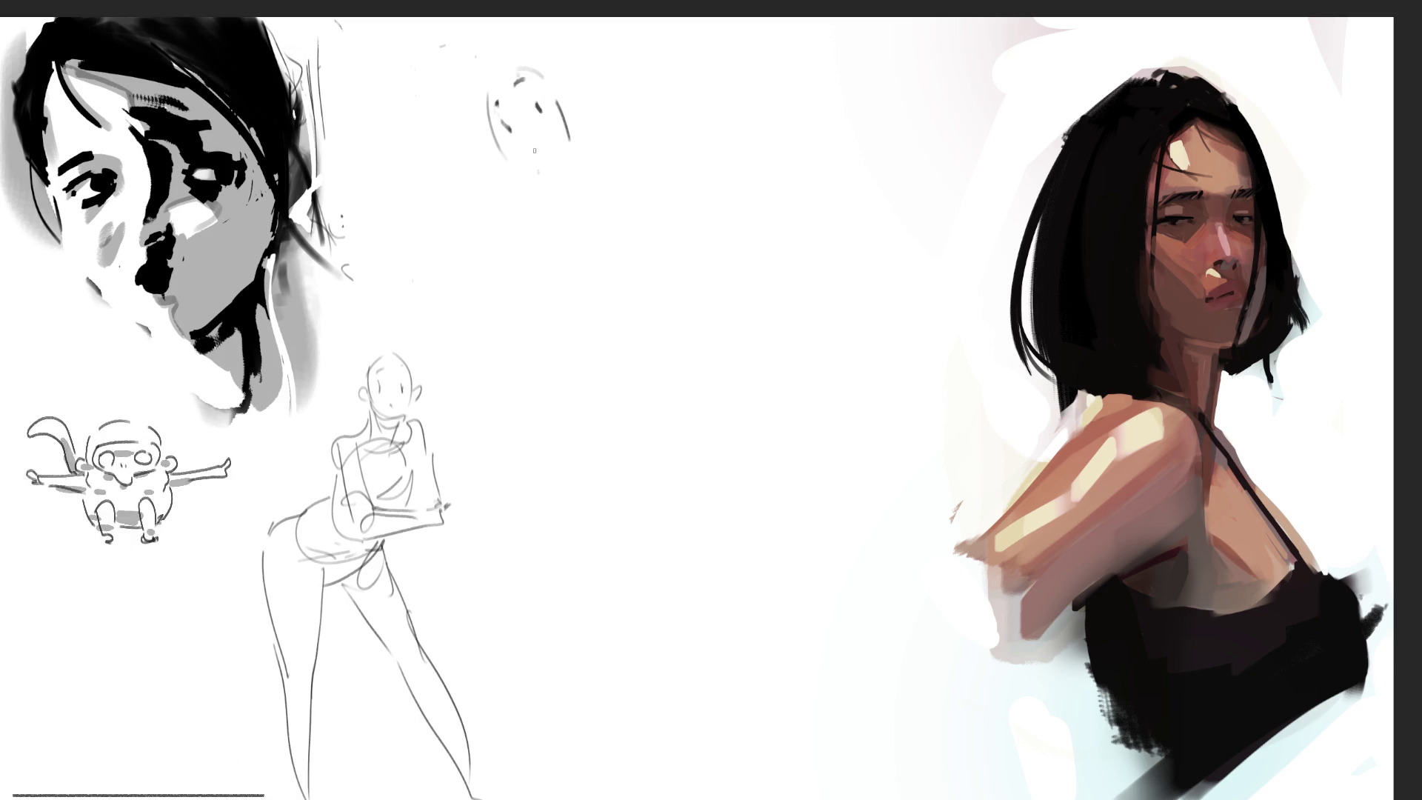
{"action": "left_click_drag", "start_coordinate": [508, 170], "coordinate": [545, 186]}
{"action": "mouse_move", "coordinate": [568, 137]}
{"action": "left_mouse_down"}
{"action": "mouse_move", "coordinate": [577, 172]}
{"action": "mouse_move", "coordinate": [580, 138]}
{"action": "left_mouse_up"}
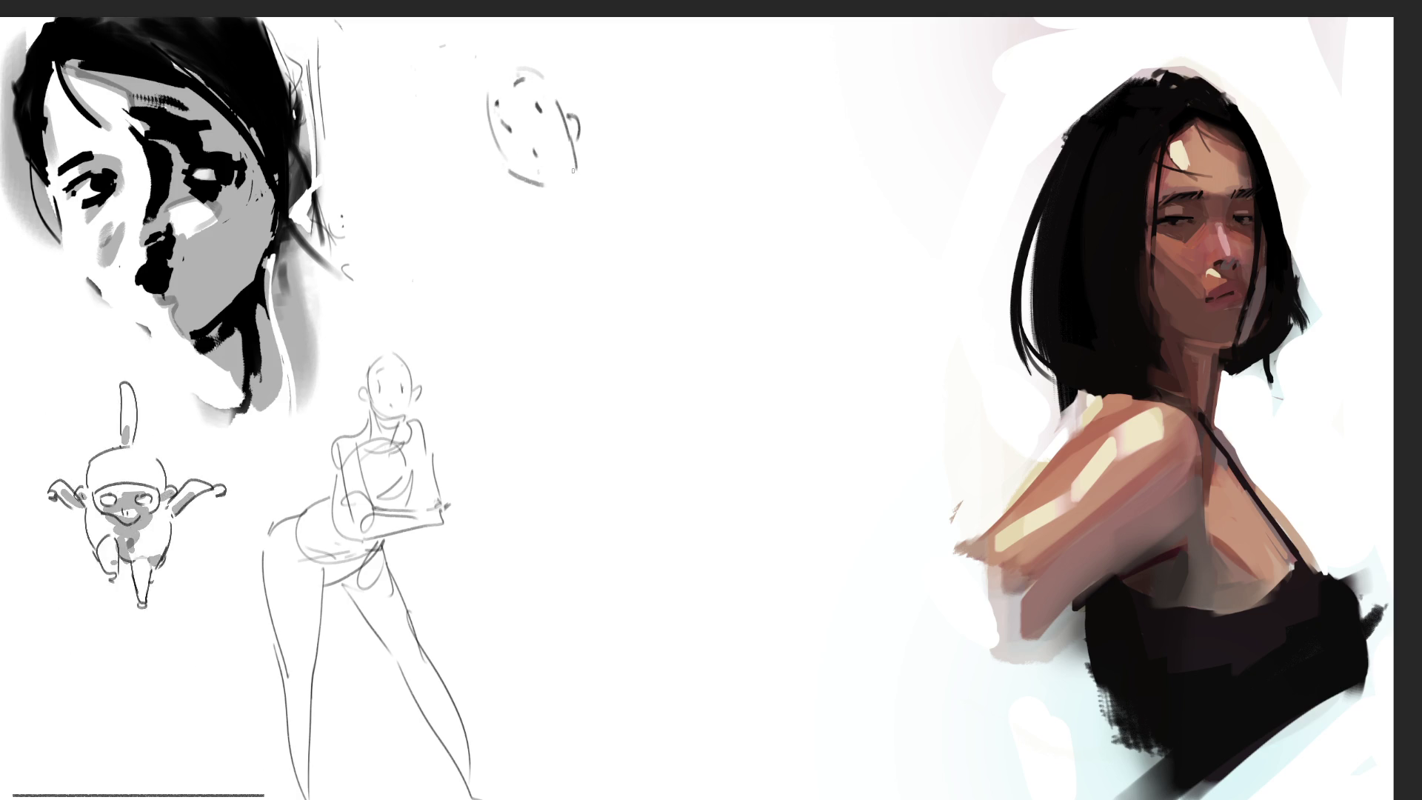
{"action": "left_click_drag", "start_coordinate": [529, 187], "coordinate": [560, 224]}
{"action": "left_click_drag", "start_coordinate": [575, 149], "coordinate": [586, 206]}
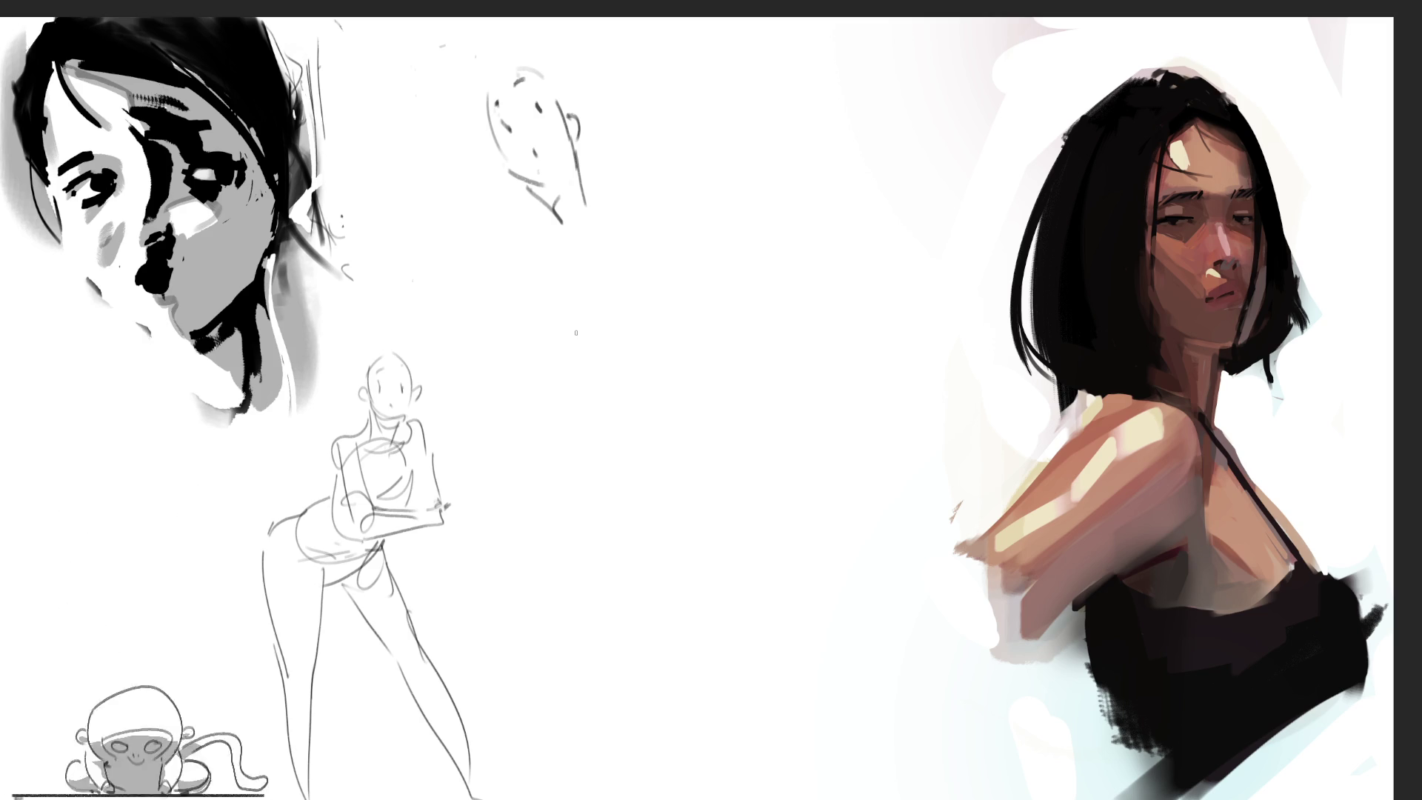
{"action": "mouse_move", "coordinate": [540, 211]}
{"action": "left_mouse_down"}
{"action": "mouse_move", "coordinate": [525, 224]}
{"action": "mouse_move", "coordinate": [595, 222]}
{"action": "mouse_move", "coordinate": [599, 200]}
{"action": "left_mouse_up"}
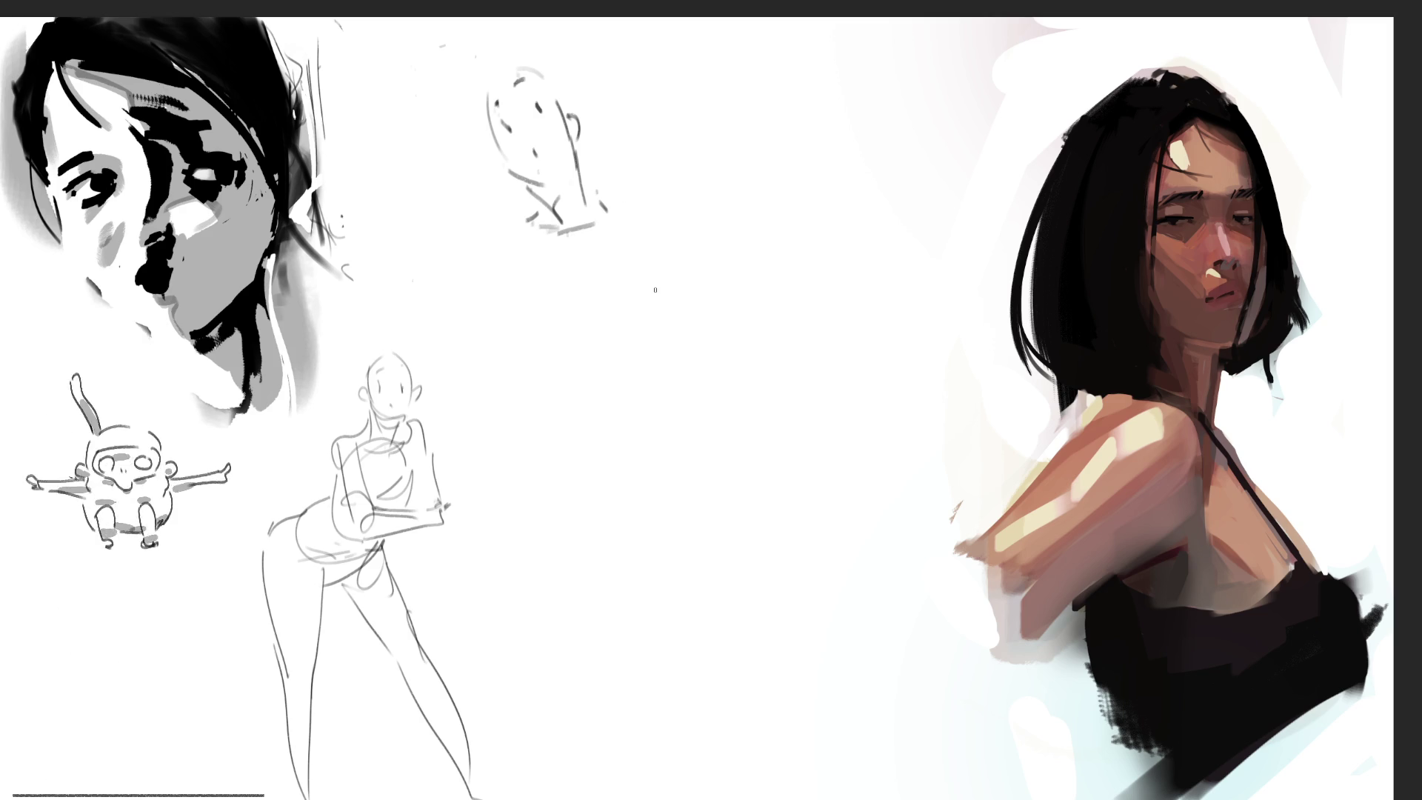
Step: Sketch the shoulders, left arm, hand under the chin, back edge and torso curve
{"action": "mouse_move", "coordinate": [549, 205]}
{"action": "left_mouse_down"}
{"action": "mouse_move", "coordinate": [504, 226]}
{"action": "mouse_move", "coordinate": [528, 217]}
{"action": "left_mouse_up"}
{"action": "mouse_move", "coordinate": [527, 215]}
{"action": "left_mouse_down"}
{"action": "mouse_move", "coordinate": [461, 280]}
{"action": "mouse_move", "coordinate": [535, 251]}
{"action": "mouse_move", "coordinate": [536, 233]}
{"action": "mouse_move", "coordinate": [442, 342]}
{"action": "left_mouse_up"}
{"action": "left_click_drag", "start_coordinate": [462, 274], "coordinate": [418, 342]}
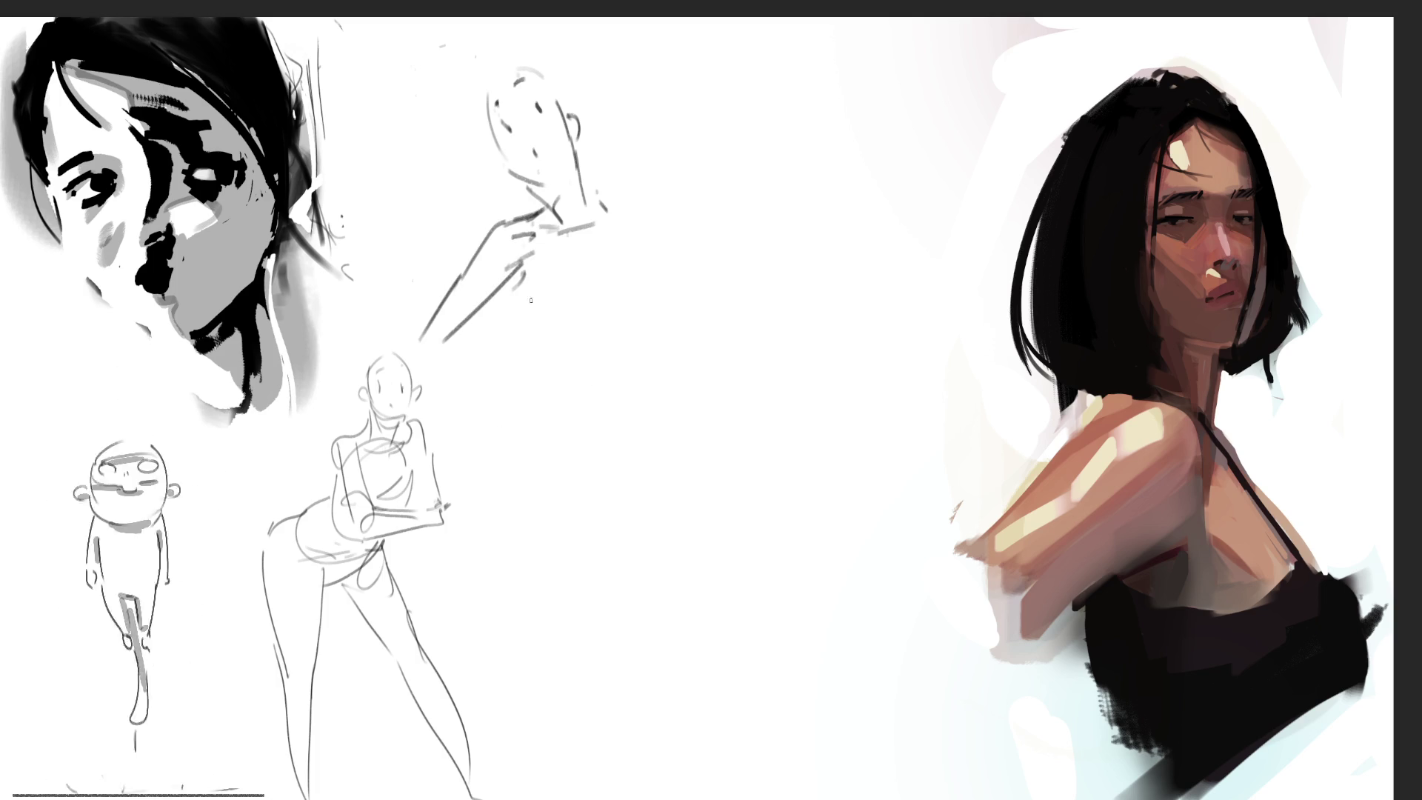
{"action": "left_click_drag", "start_coordinate": [512, 283], "coordinate": [579, 344]}
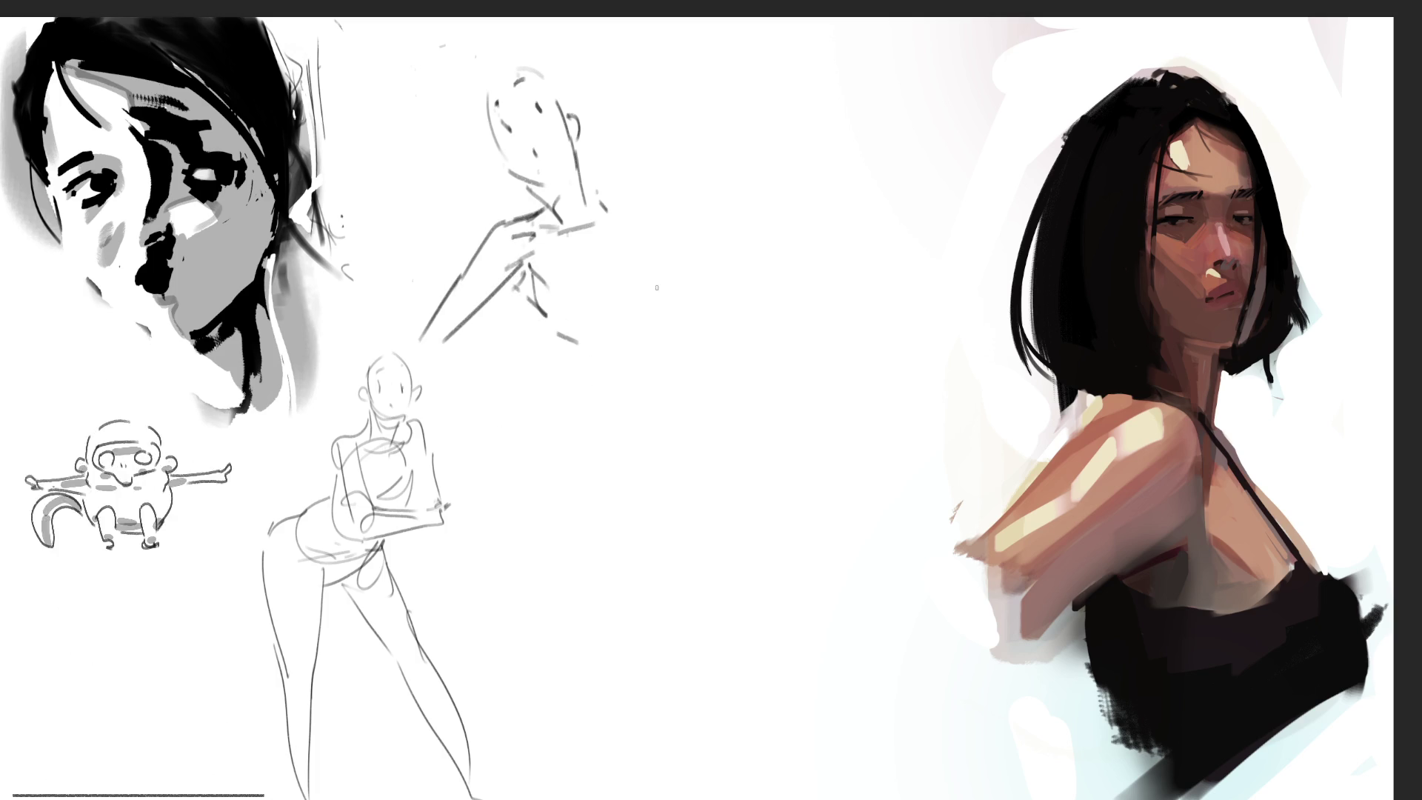
{"action": "mouse_move", "coordinate": [626, 191]}
{"action": "left_mouse_down"}
{"action": "mouse_move", "coordinate": [652, 182]}
{"action": "mouse_move", "coordinate": [669, 194]}
{"action": "mouse_move", "coordinate": [680, 267]}
{"action": "left_mouse_up"}
{"action": "left_click_drag", "start_coordinate": [671, 198], "coordinate": [675, 263]}
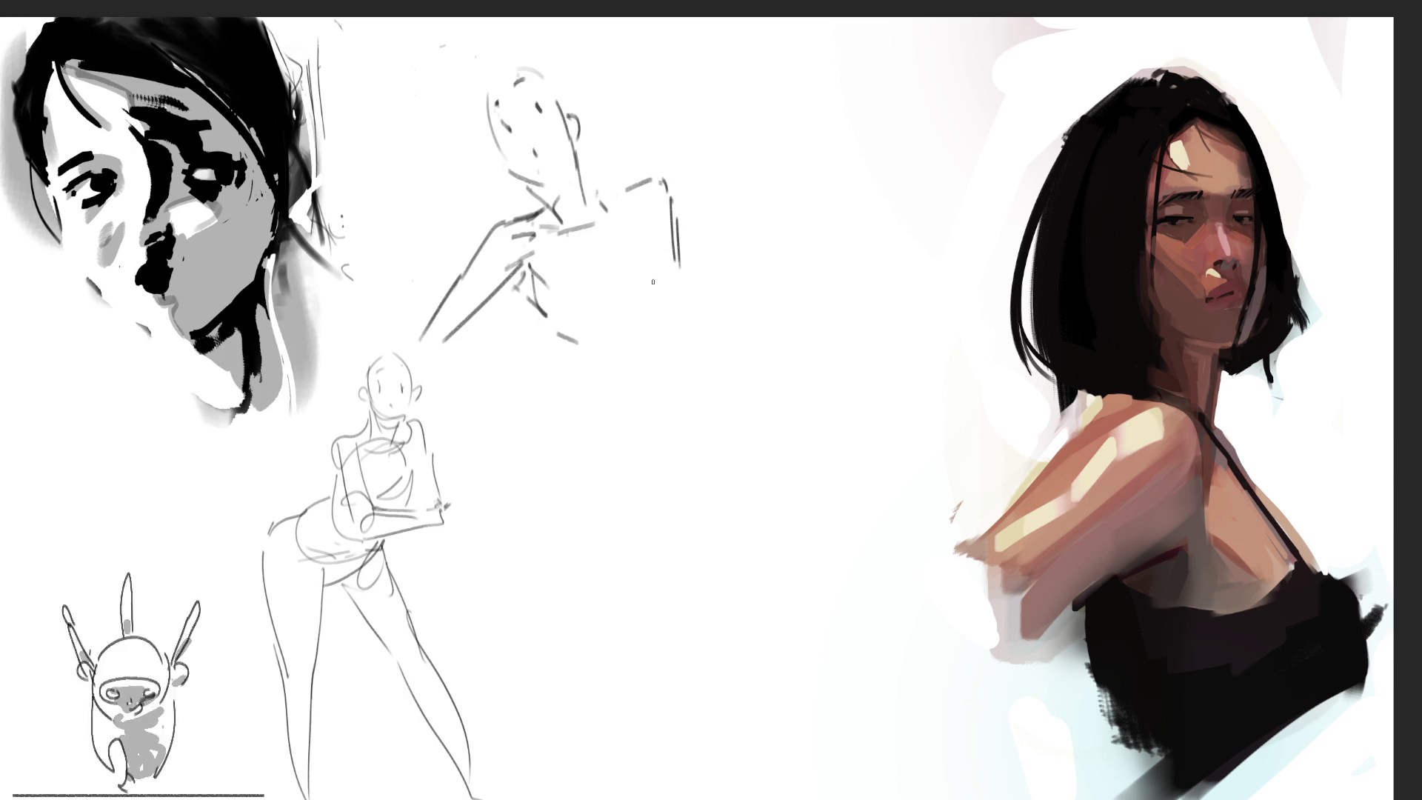
{"action": "mouse_move", "coordinate": [544, 271]}
{"action": "left_mouse_down"}
{"action": "mouse_move", "coordinate": [675, 263]}
{"action": "mouse_move", "coordinate": [680, 356]}
{"action": "left_mouse_up"}
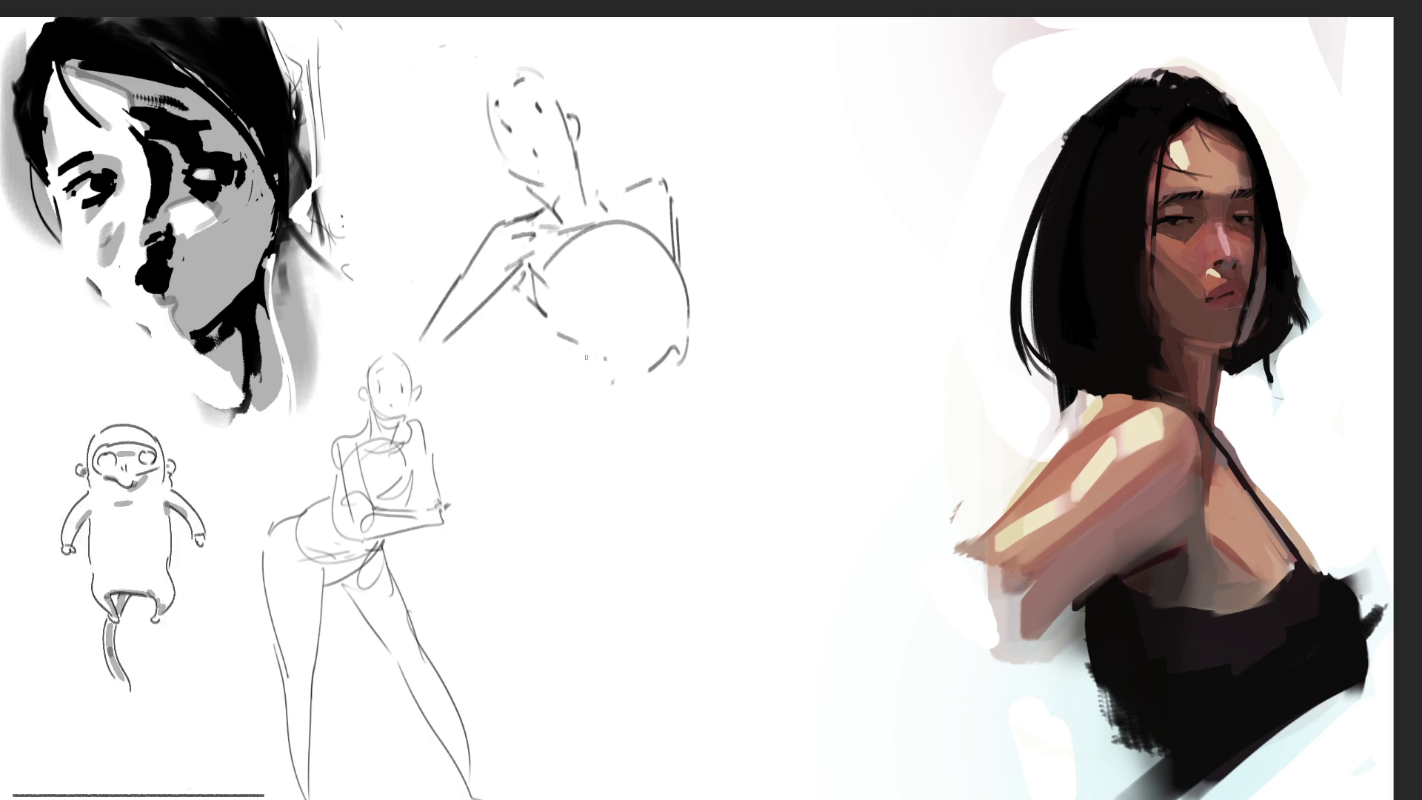
Step: Outline the hip, bent leg, extended thigh, long lower leg and ground line
{"action": "mouse_move", "coordinate": [597, 353]}
{"action": "left_mouse_down"}
{"action": "mouse_move", "coordinate": [686, 355]}
{"action": "mouse_move", "coordinate": [691, 428]}
{"action": "mouse_move", "coordinate": [561, 447]}
{"action": "left_mouse_up"}
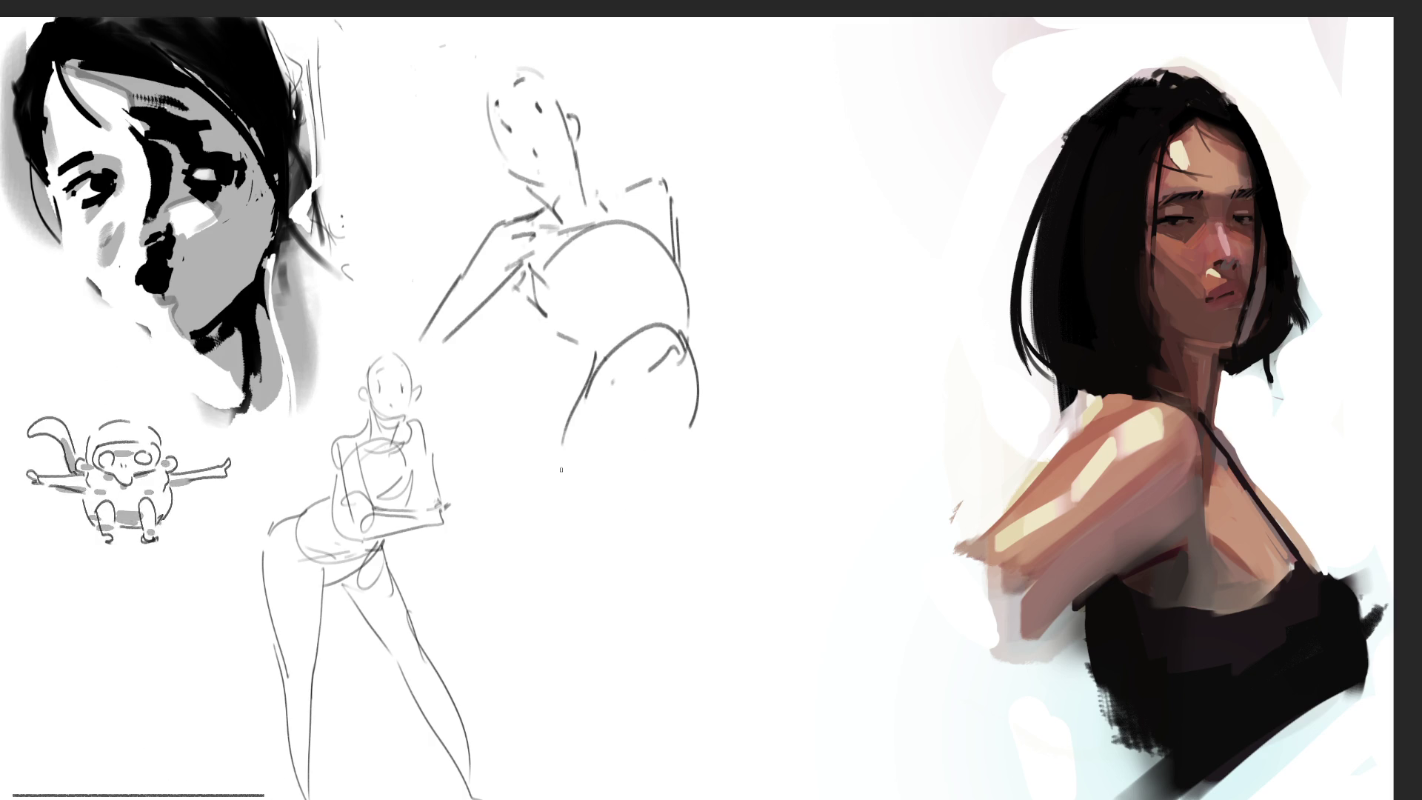
{"action": "mouse_move", "coordinate": [582, 394]}
{"action": "left_mouse_down"}
{"action": "mouse_move", "coordinate": [560, 442]}
{"action": "mouse_move", "coordinate": [559, 578]}
{"action": "left_mouse_up"}
{"action": "mouse_move", "coordinate": [539, 483]}
{"action": "left_mouse_down"}
{"action": "mouse_move", "coordinate": [609, 413]}
{"action": "mouse_move", "coordinate": [635, 441]}
{"action": "left_mouse_up"}
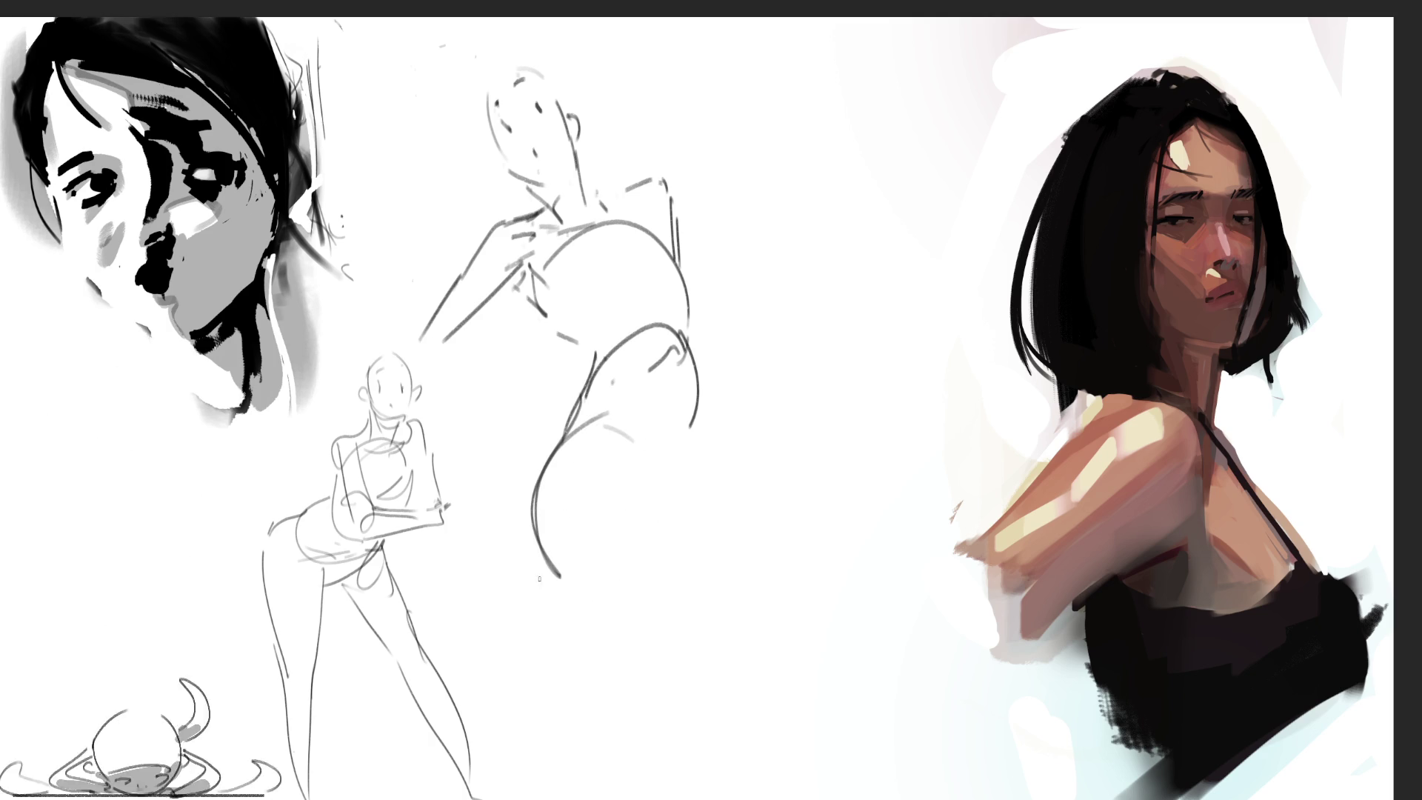
{"action": "left_click_drag", "start_coordinate": [527, 568], "coordinate": [717, 593]}
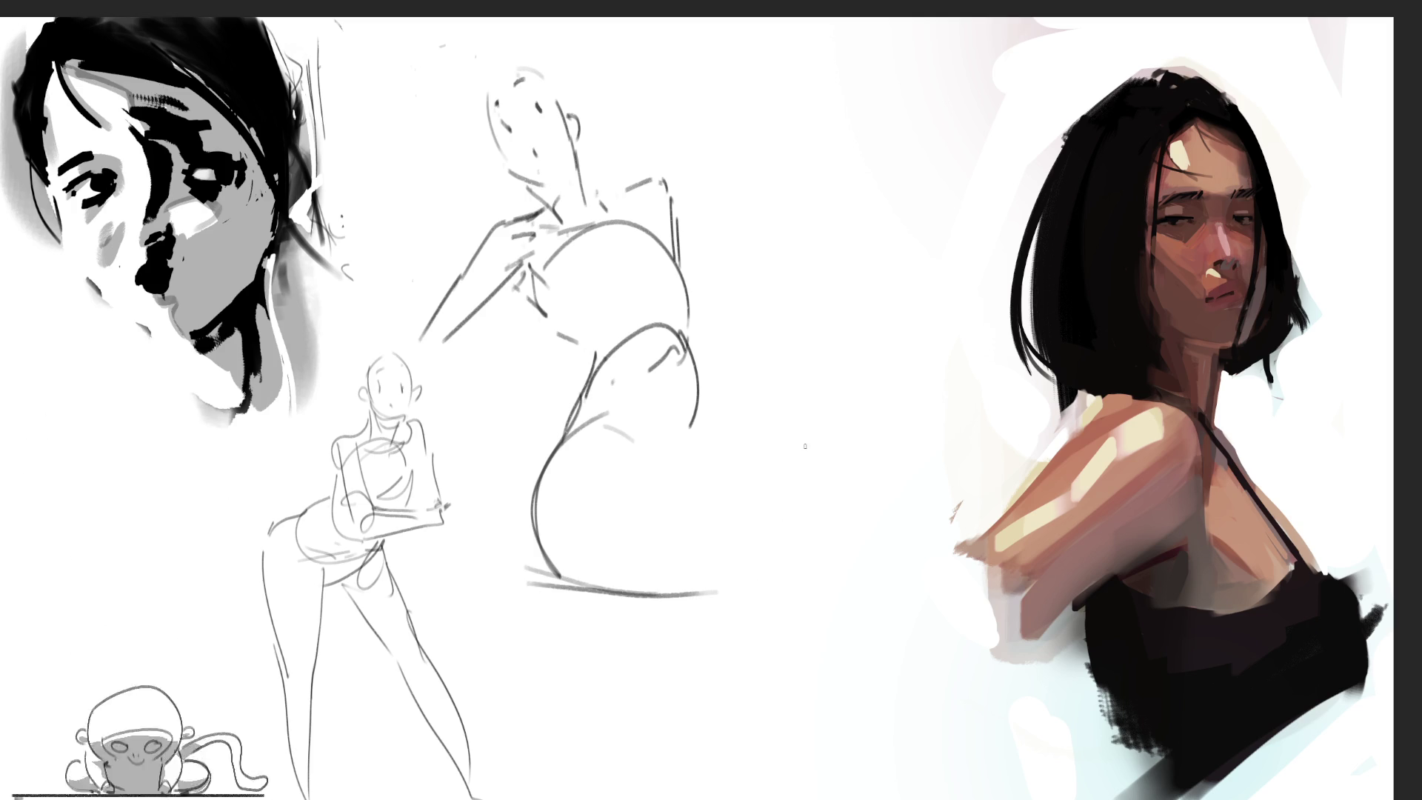
{"action": "left_click_drag", "start_coordinate": [608, 448], "coordinate": [826, 375]}
{"action": "mouse_move", "coordinate": [843, 374]}
{"action": "left_mouse_down"}
{"action": "mouse_move", "coordinate": [863, 409]}
{"action": "mouse_move", "coordinate": [892, 386]}
{"action": "mouse_move", "coordinate": [904, 437]}
{"action": "mouse_move", "coordinate": [809, 500]}
{"action": "mouse_move", "coordinate": [780, 635]}
{"action": "left_mouse_up"}
{"action": "left_click_drag", "start_coordinate": [912, 416], "coordinate": [790, 763]}
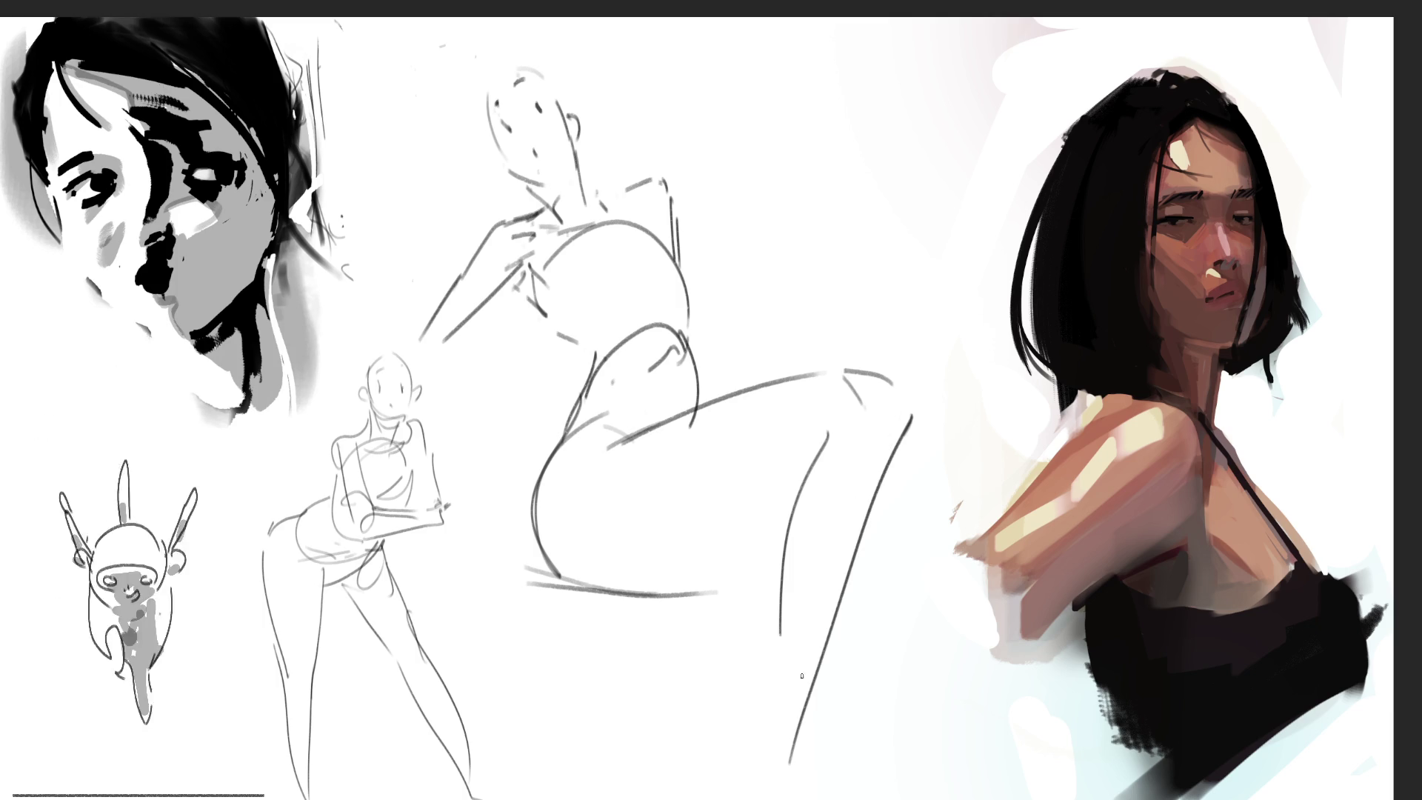
{"action": "left_click_drag", "start_coordinate": [618, 591], "coordinate": [763, 548]}
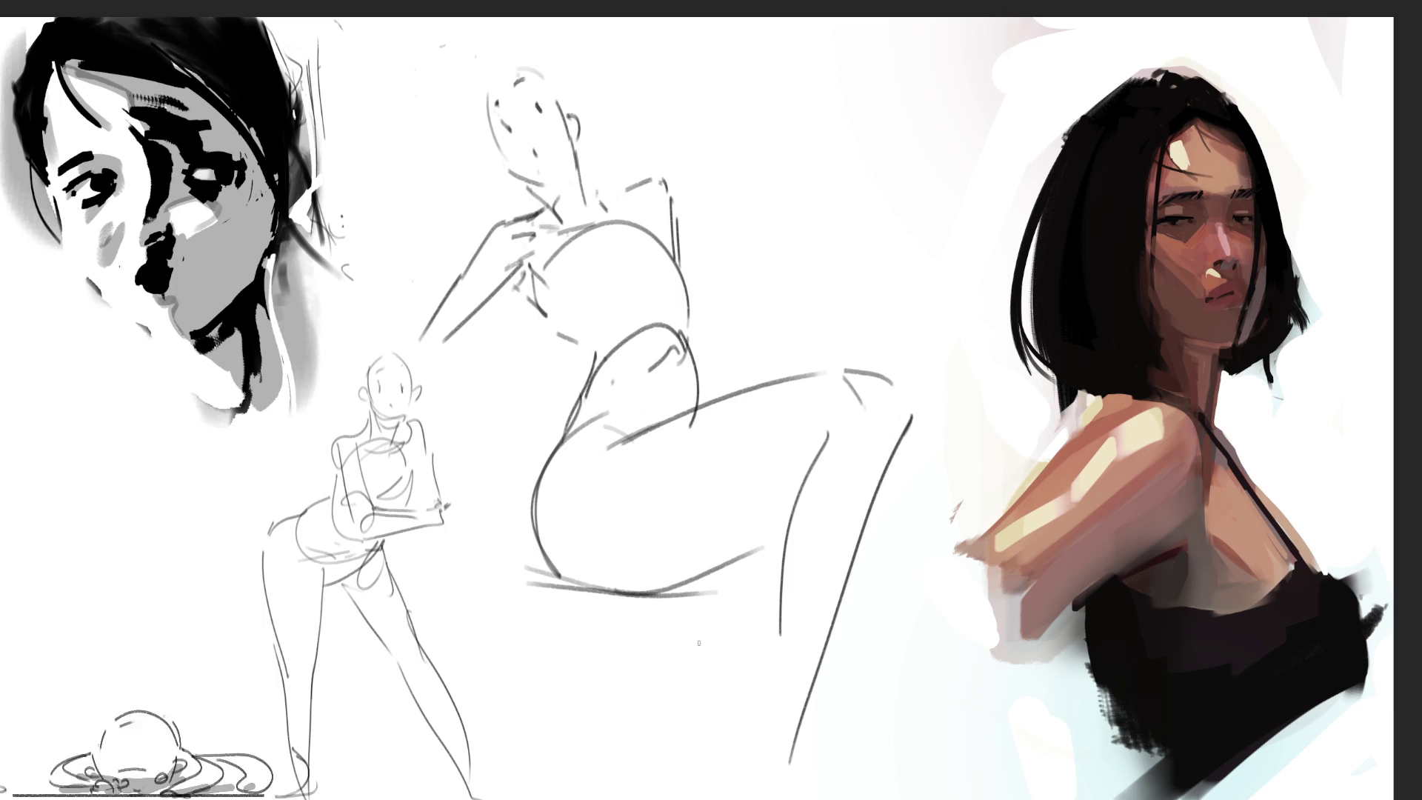
Step: Add the far knee and shin, undo a stray diagonal, and lasso the new figure
{"action": "left_click_drag", "start_coordinate": [704, 591], "coordinate": [729, 587]}
{"action": "mouse_move", "coordinate": [868, 521]}
{"action": "left_mouse_down"}
{"action": "mouse_move", "coordinate": [894, 543]}
{"action": "mouse_move", "coordinate": [897, 591]}
{"action": "left_mouse_up"}
{"action": "mouse_move", "coordinate": [891, 517]}
{"action": "left_mouse_down"}
{"action": "mouse_move", "coordinate": [950, 596]}
{"action": "mouse_move", "coordinate": [900, 629]}
{"action": "left_mouse_up"}
{"action": "left_click_drag", "start_coordinate": [959, 589], "coordinate": [846, 794]}
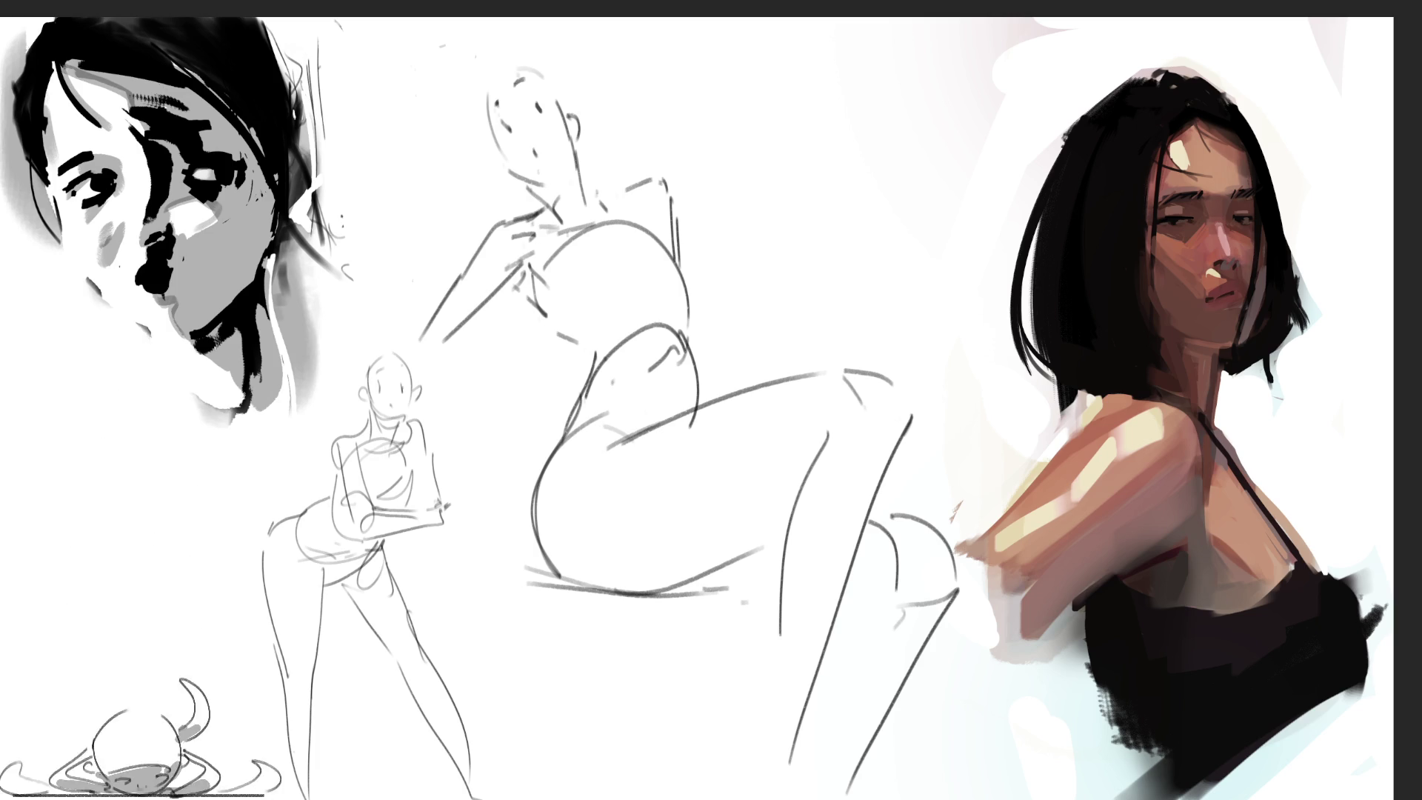
{"action": "left_click_drag", "start_coordinate": [753, 200], "coordinate": [614, 71]}
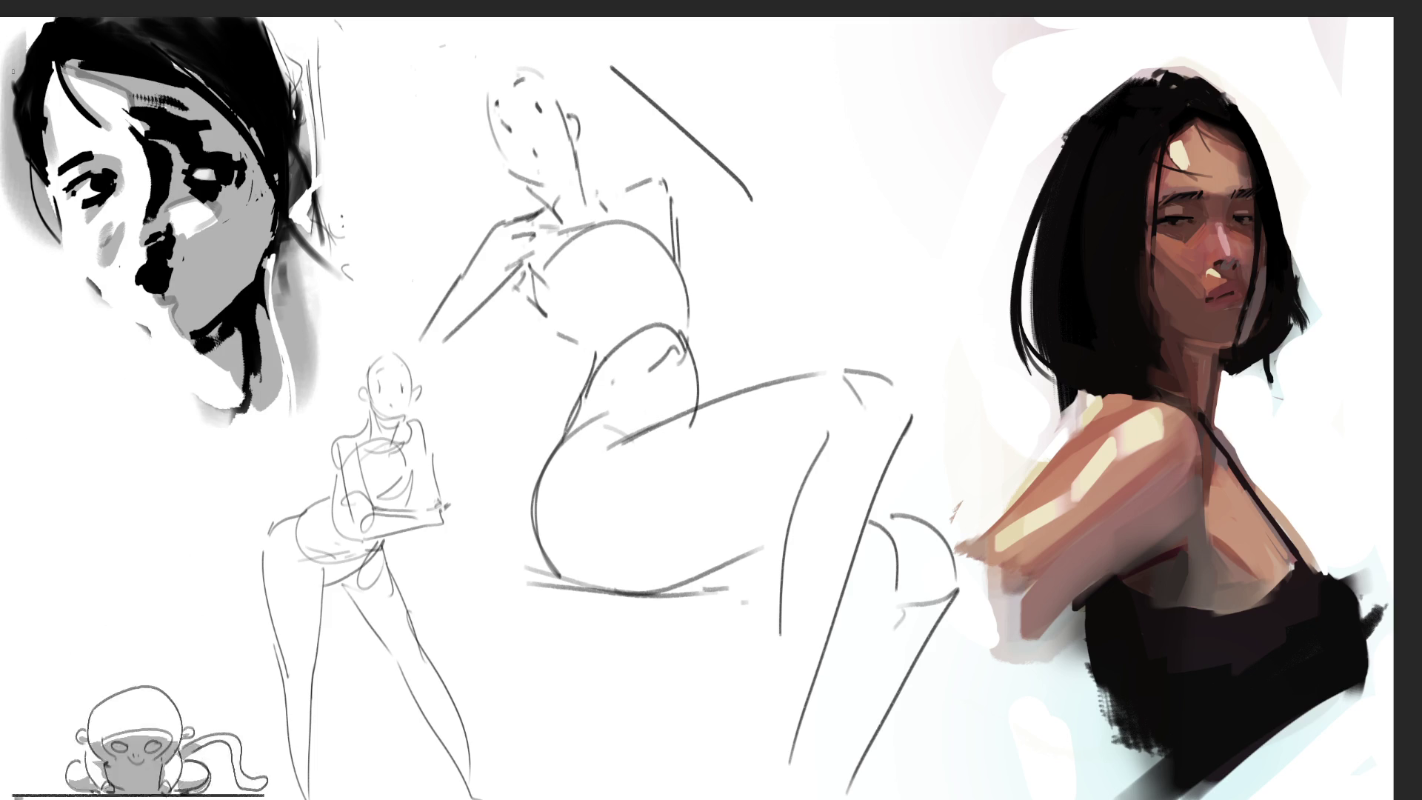
{"action": "key", "text": "ctrl+z"}
{"action": "mouse_move", "coordinate": [800, 206]}
{"action": "left_mouse_down"}
{"action": "mouse_move", "coordinate": [578, 63]}
{"action": "mouse_move", "coordinate": [385, 233]}
{"action": "mouse_move", "coordinate": [477, 554]}
{"action": "mouse_move", "coordinate": [733, 799]}
{"action": "mouse_move", "coordinate": [1022, 433]}
{"action": "mouse_move", "coordinate": [1001, 425]}
{"action": "left_mouse_up"}
Step: Shrink the crossed-leg gesture, place it beside the bent-over figure, and deselect
{"action": "key", "text": "ctrl+t"}
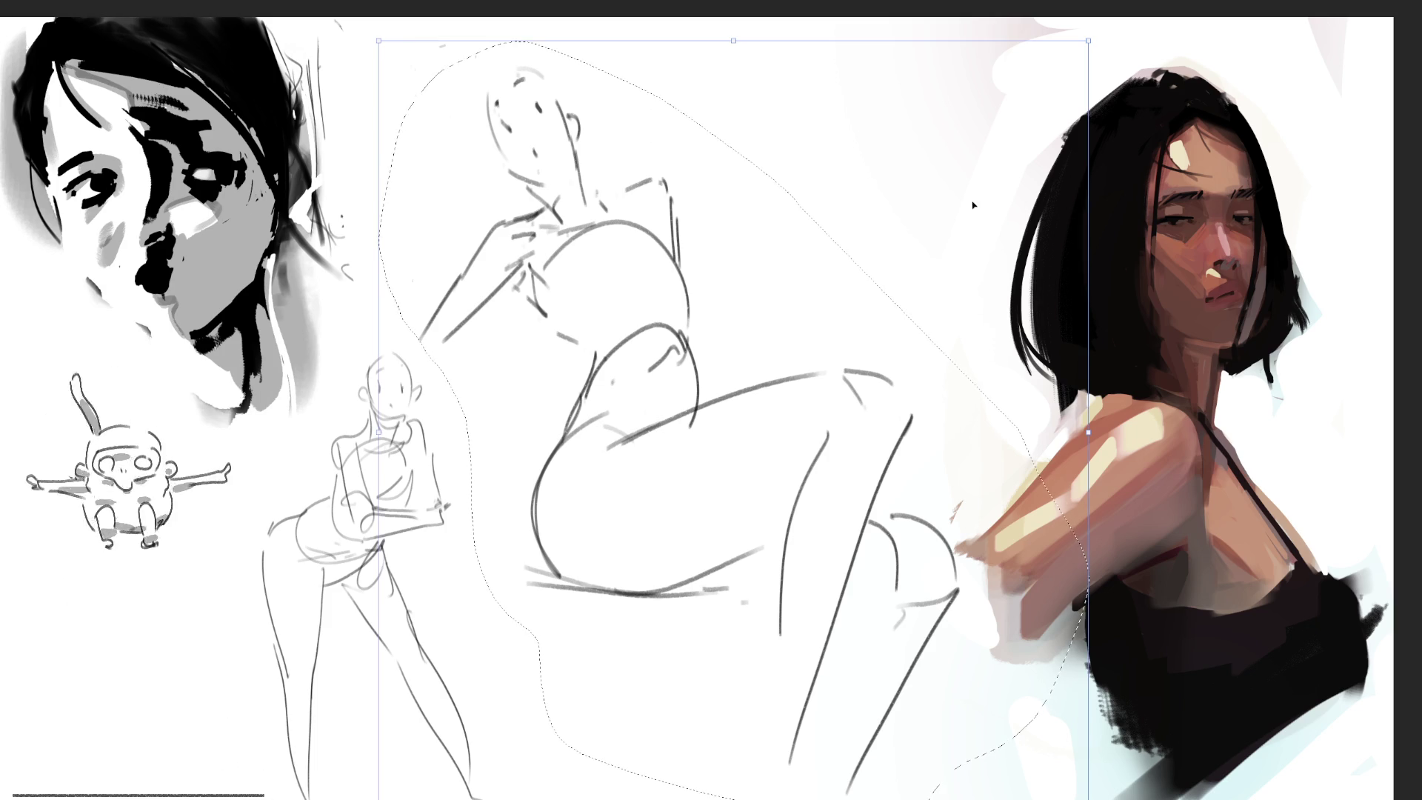
{"action": "left_click_drag", "start_coordinate": [1090, 37], "coordinate": [762, 398]}
{"action": "mouse_move", "coordinate": [512, 406]}
{"action": "left_mouse_down"}
{"action": "mouse_move", "coordinate": [560, 423]}
{"action": "mouse_move", "coordinate": [527, 443]}
{"action": "left_mouse_up"}
{"action": "key", "text": "Return"}
{"action": "key", "text": "ctrl+d"}
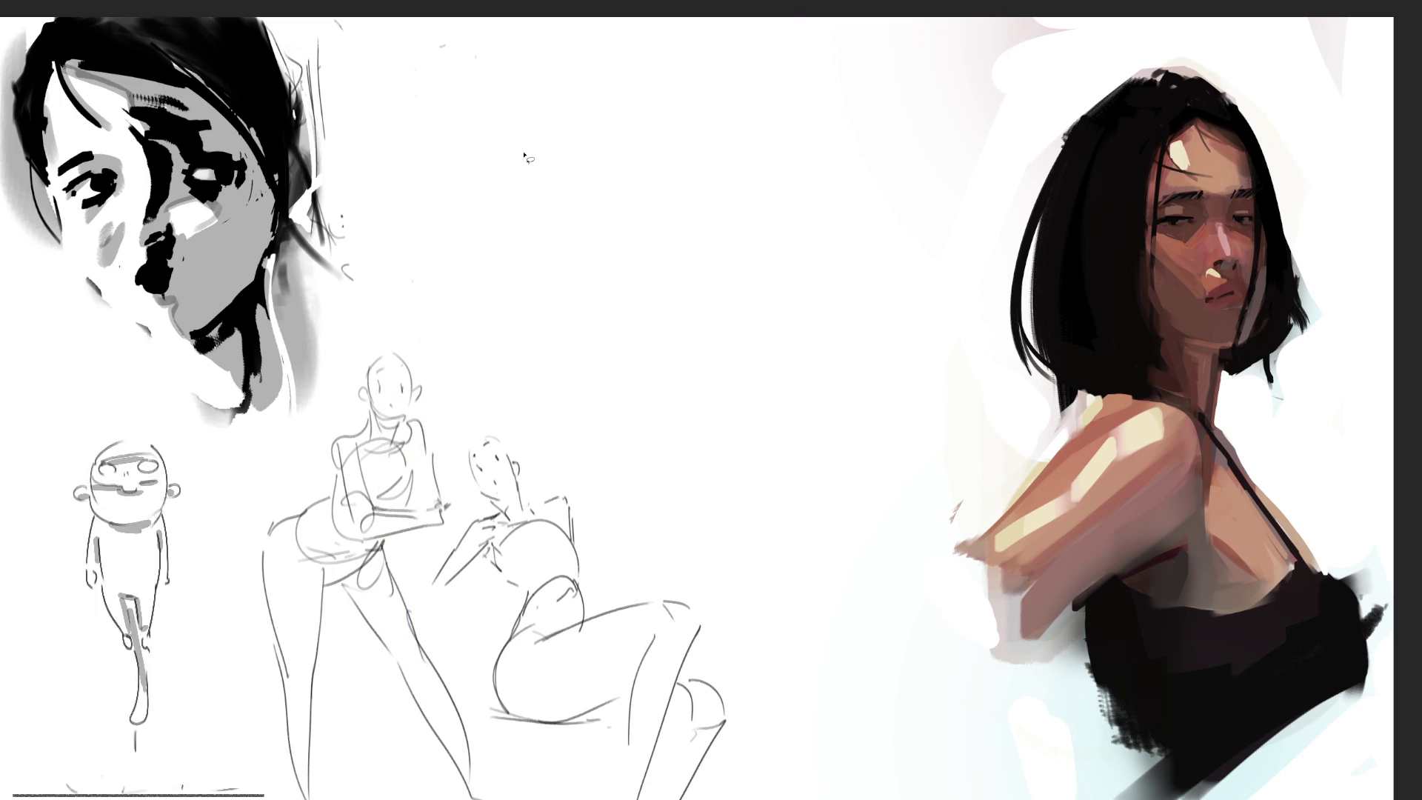
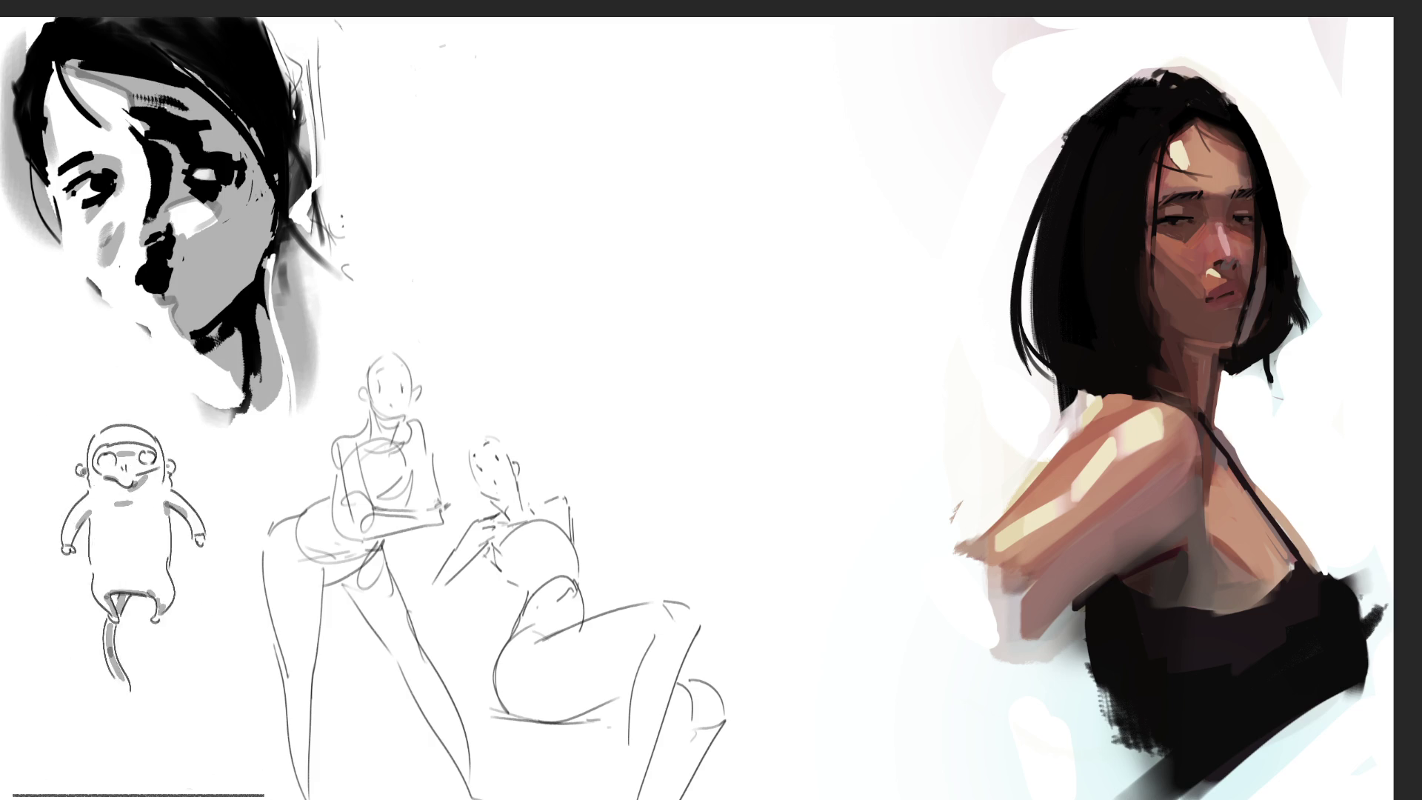
Step: Sketch the figure's small head, ear, neck and shoulder lines, then two long diagonal body lines
{"action": "mouse_move", "coordinate": [723, 68]}
{"action": "left_mouse_down"}
{"action": "mouse_move", "coordinate": [711, 122]}
{"action": "mouse_move", "coordinate": [741, 43]}
{"action": "mouse_move", "coordinate": [778, 118]}
{"action": "mouse_move", "coordinate": [727, 140]}
{"action": "mouse_move", "coordinate": [762, 152]}
{"action": "mouse_move", "coordinate": [778, 138]}
{"action": "left_mouse_up"}
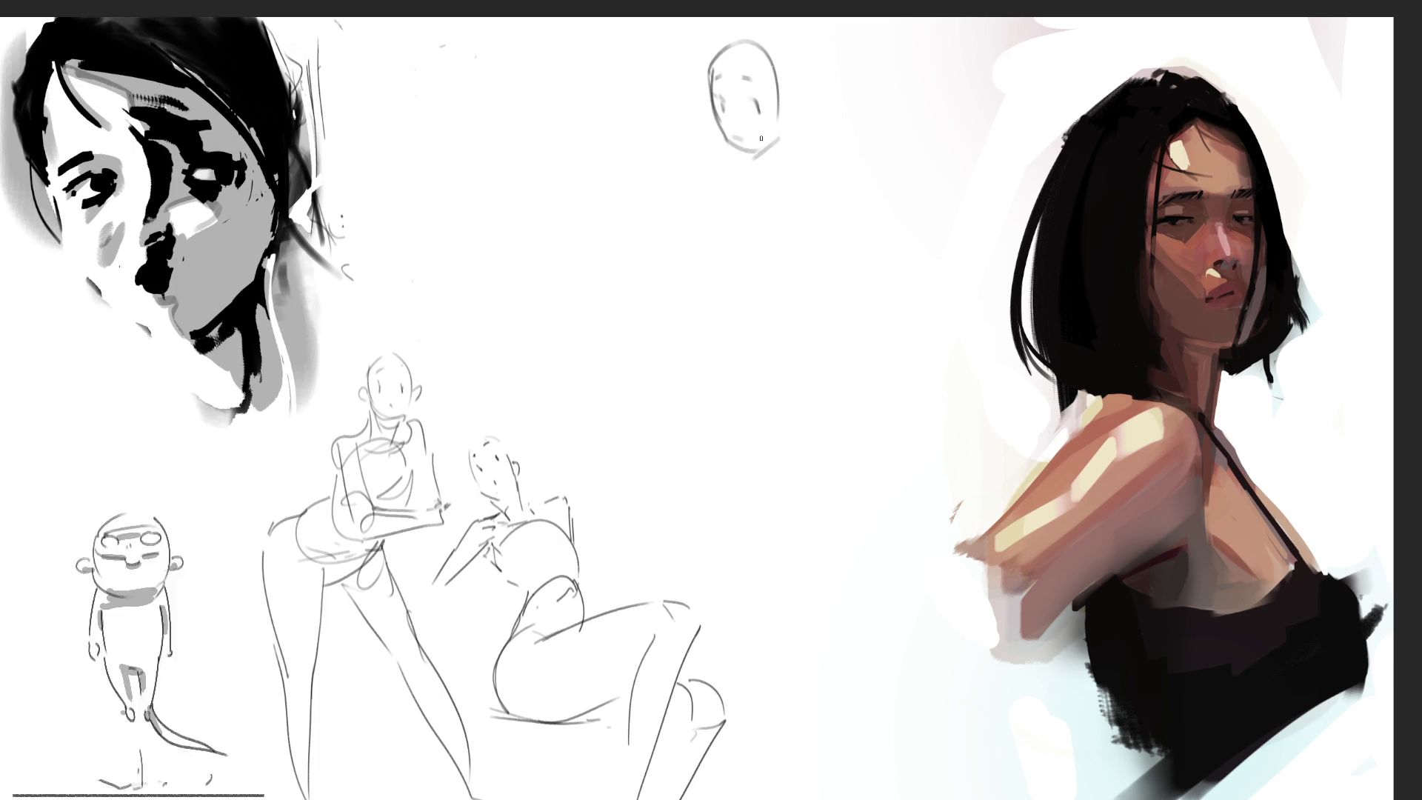
{"action": "left_click_drag", "start_coordinate": [800, 109], "coordinate": [792, 162]}
{"action": "left_click_drag", "start_coordinate": [794, 130], "coordinate": [787, 172]}
{"action": "mouse_move", "coordinate": [802, 137]}
{"action": "left_mouse_down"}
{"action": "mouse_move", "coordinate": [803, 170]}
{"action": "mouse_move", "coordinate": [758, 178]}
{"action": "mouse_move", "coordinate": [748, 194]}
{"action": "mouse_move", "coordinate": [802, 149]}
{"action": "mouse_move", "coordinate": [851, 159]}
{"action": "left_mouse_up"}
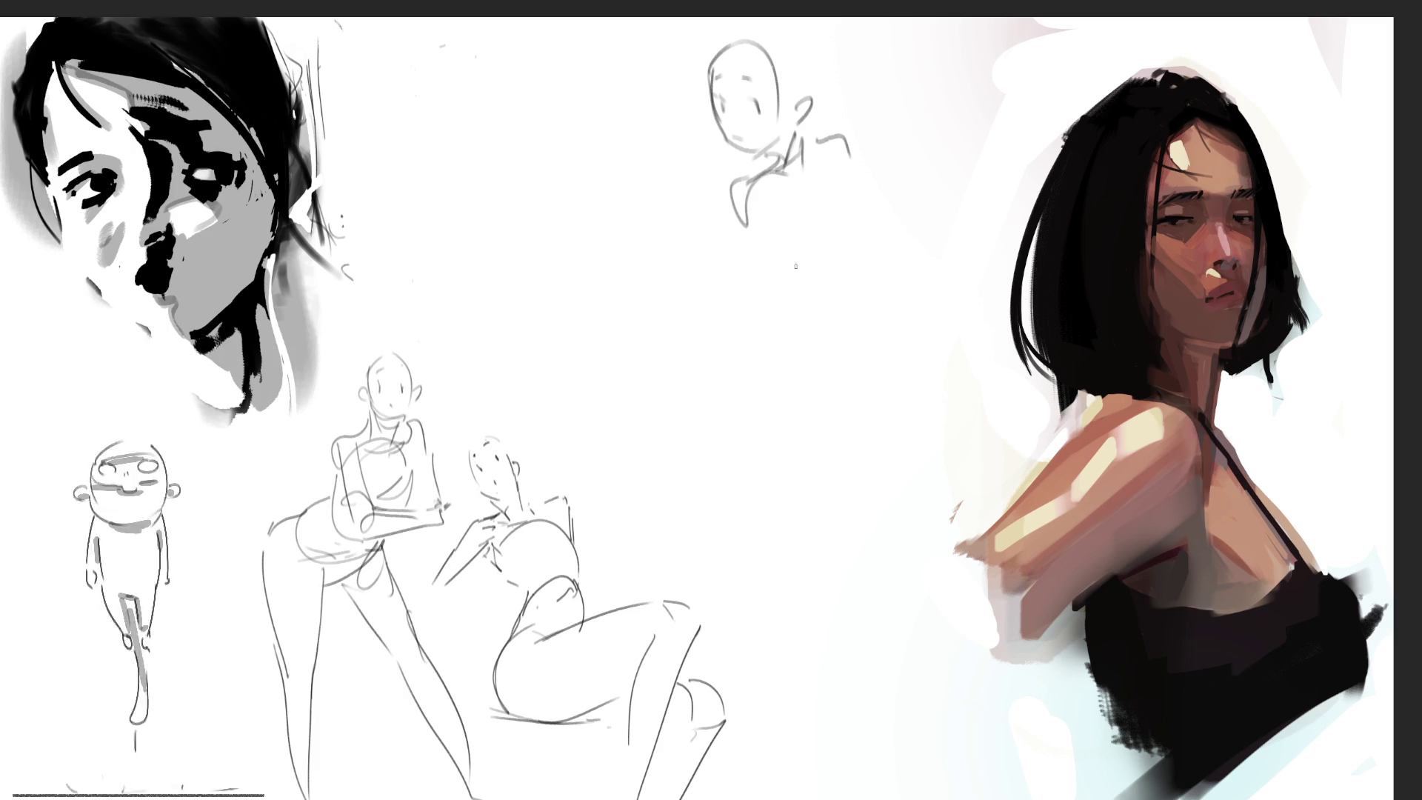
{"action": "left_click_drag", "start_coordinate": [743, 217], "coordinate": [836, 323]}
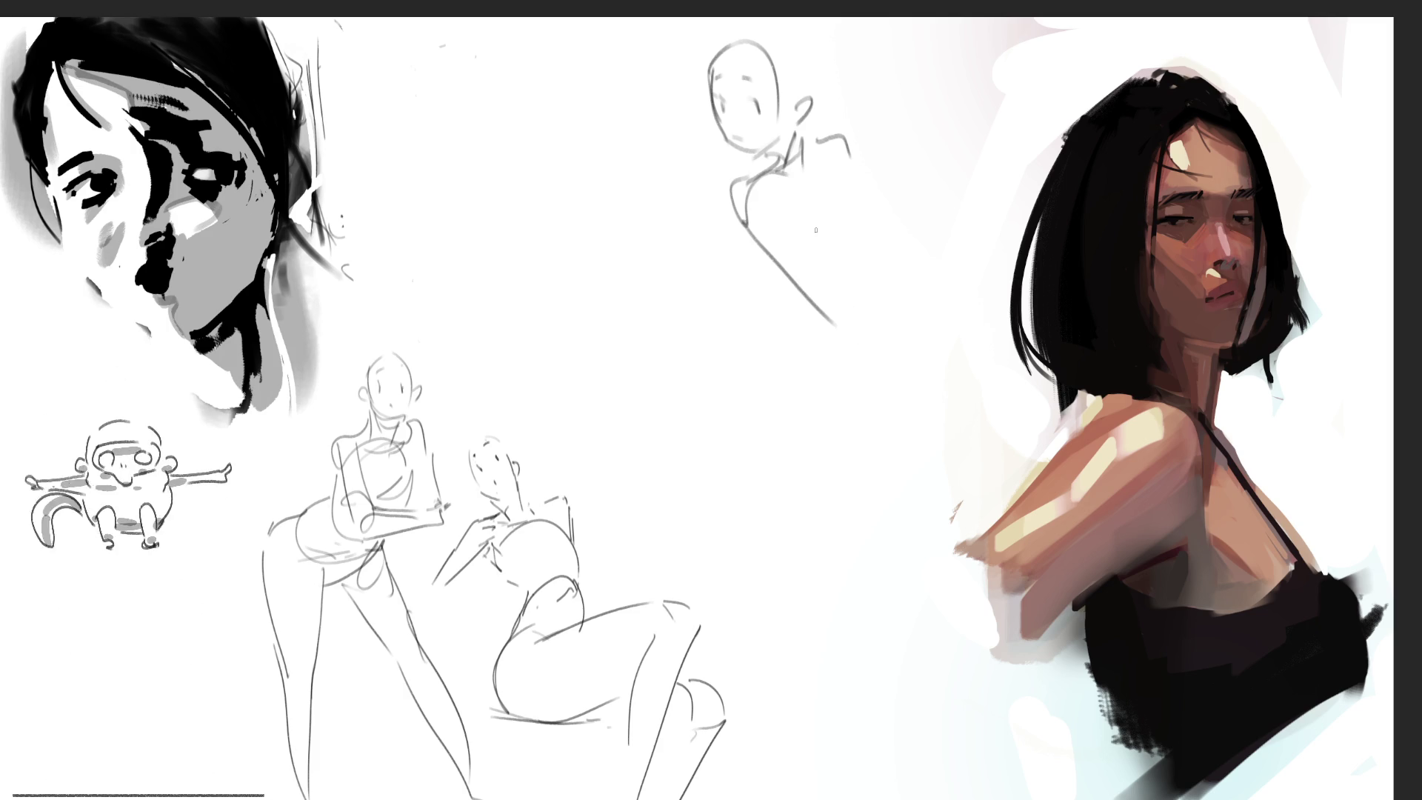
{"action": "mouse_move", "coordinate": [807, 214]}
{"action": "left_mouse_down"}
{"action": "mouse_move", "coordinate": [869, 340]}
{"action": "mouse_move", "coordinate": [817, 309]}
{"action": "mouse_move", "coordinate": [722, 377]}
{"action": "mouse_move", "coordinate": [876, 340]}
{"action": "left_mouse_up"}
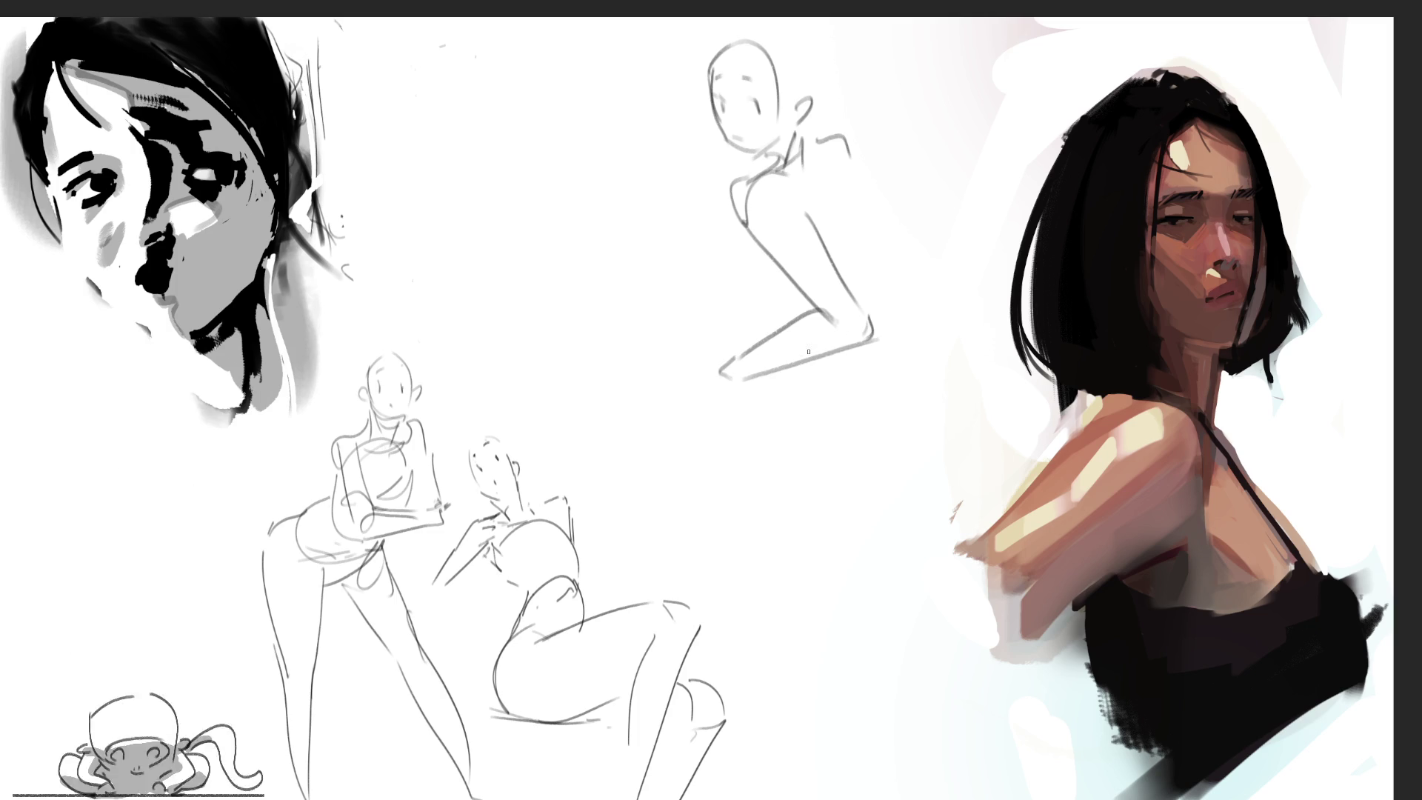
Step: Draw and reinforce the back contour running down toward the hip and thigh
{"action": "mouse_move", "coordinate": [848, 139]}
{"action": "left_mouse_down"}
{"action": "mouse_move", "coordinate": [922, 276]}
{"action": "mouse_move", "coordinate": [915, 292]}
{"action": "left_mouse_up"}
{"action": "left_click_drag", "start_coordinate": [852, 179], "coordinate": [878, 322]}
{"action": "left_click_drag", "start_coordinate": [820, 185], "coordinate": [846, 252]}
{"action": "left_click_drag", "start_coordinate": [818, 172], "coordinate": [859, 306]}
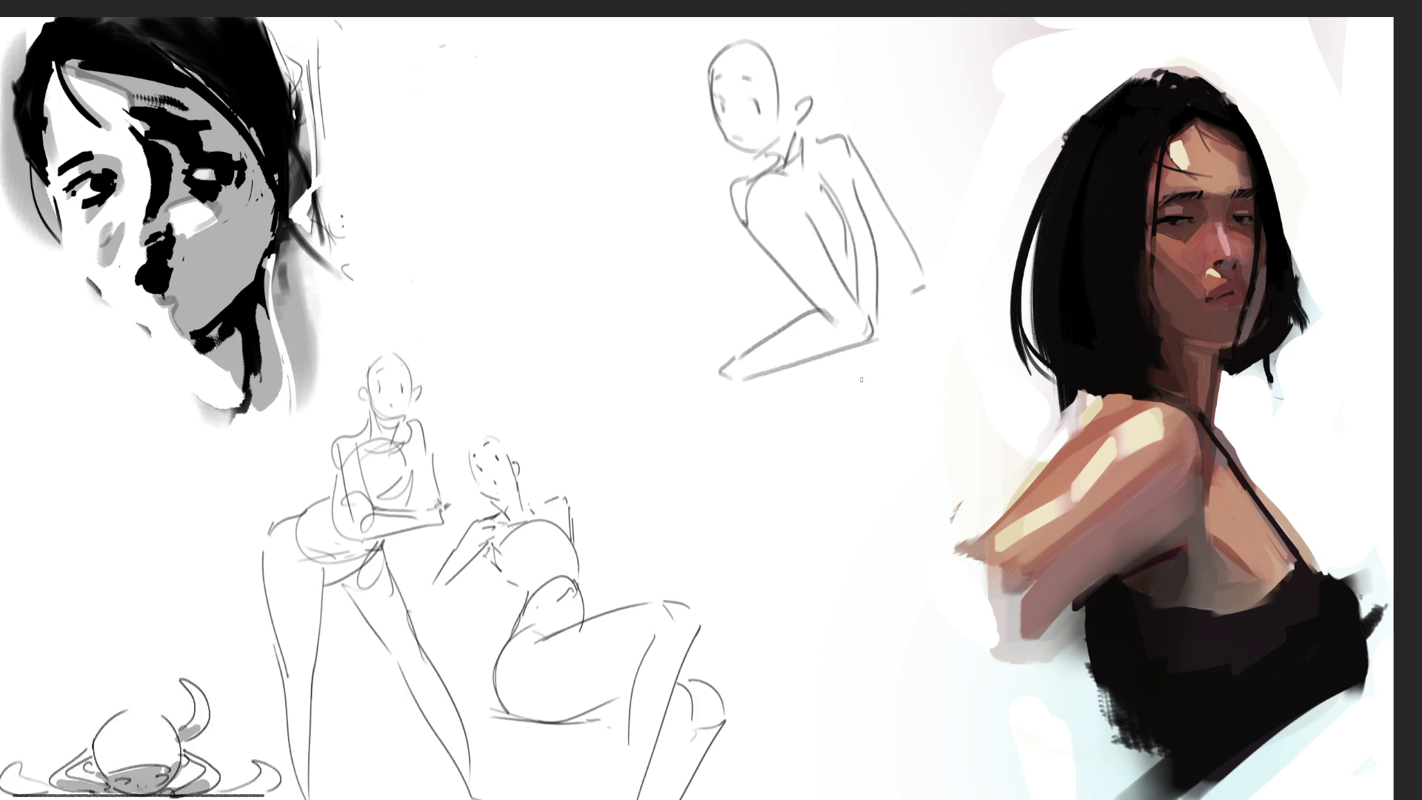
Step: Outline the torso front, waist and lower-body lines, and the outer arm beside the back
{"action": "left_click_drag", "start_coordinate": [773, 297], "coordinate": [776, 322]}
{"action": "left_click_drag", "start_coordinate": [738, 240], "coordinate": [741, 281]}
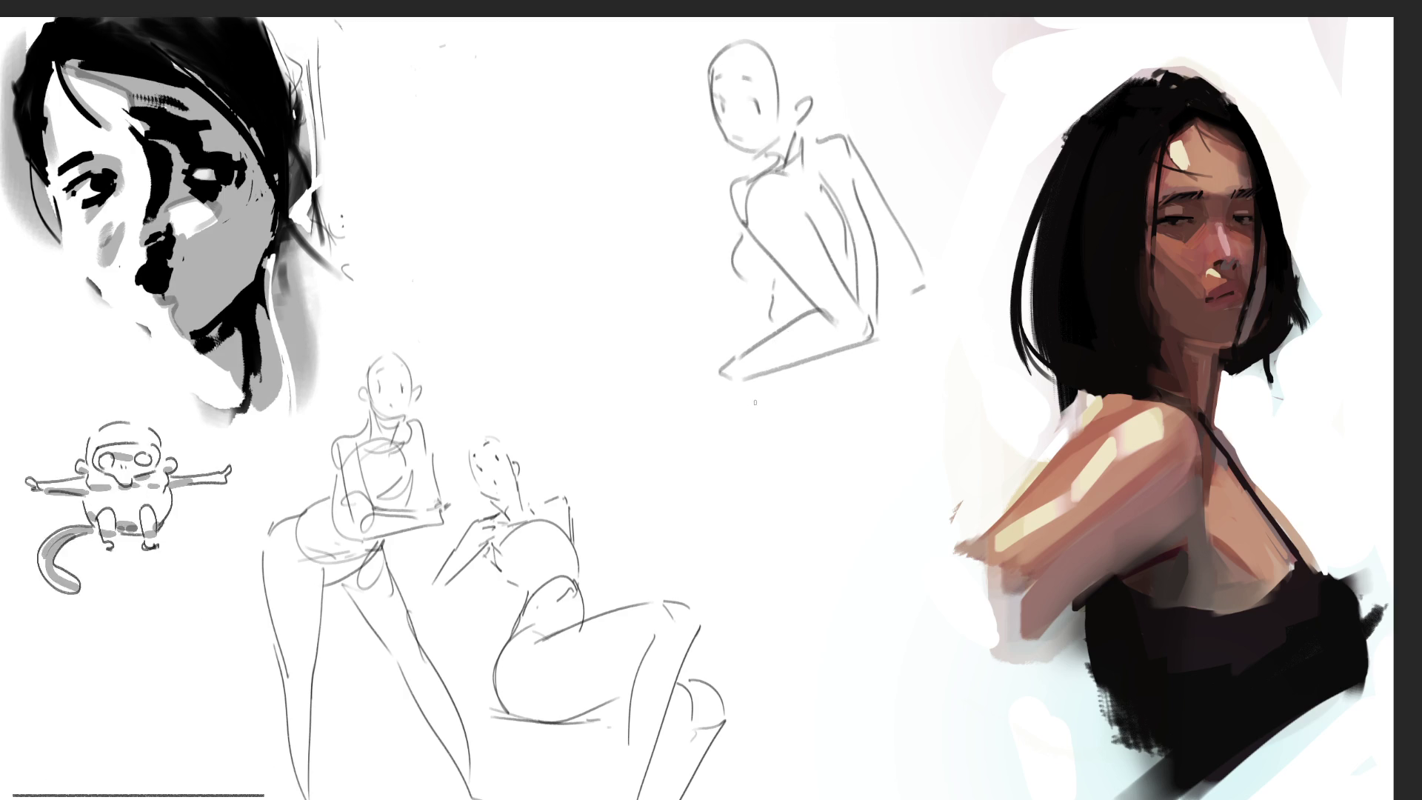
{"action": "mouse_move", "coordinate": [767, 291]}
{"action": "left_mouse_down"}
{"action": "mouse_move", "coordinate": [720, 445]}
{"action": "mouse_move", "coordinate": [767, 493]}
{"action": "mouse_move", "coordinate": [835, 477]}
{"action": "left_mouse_up"}
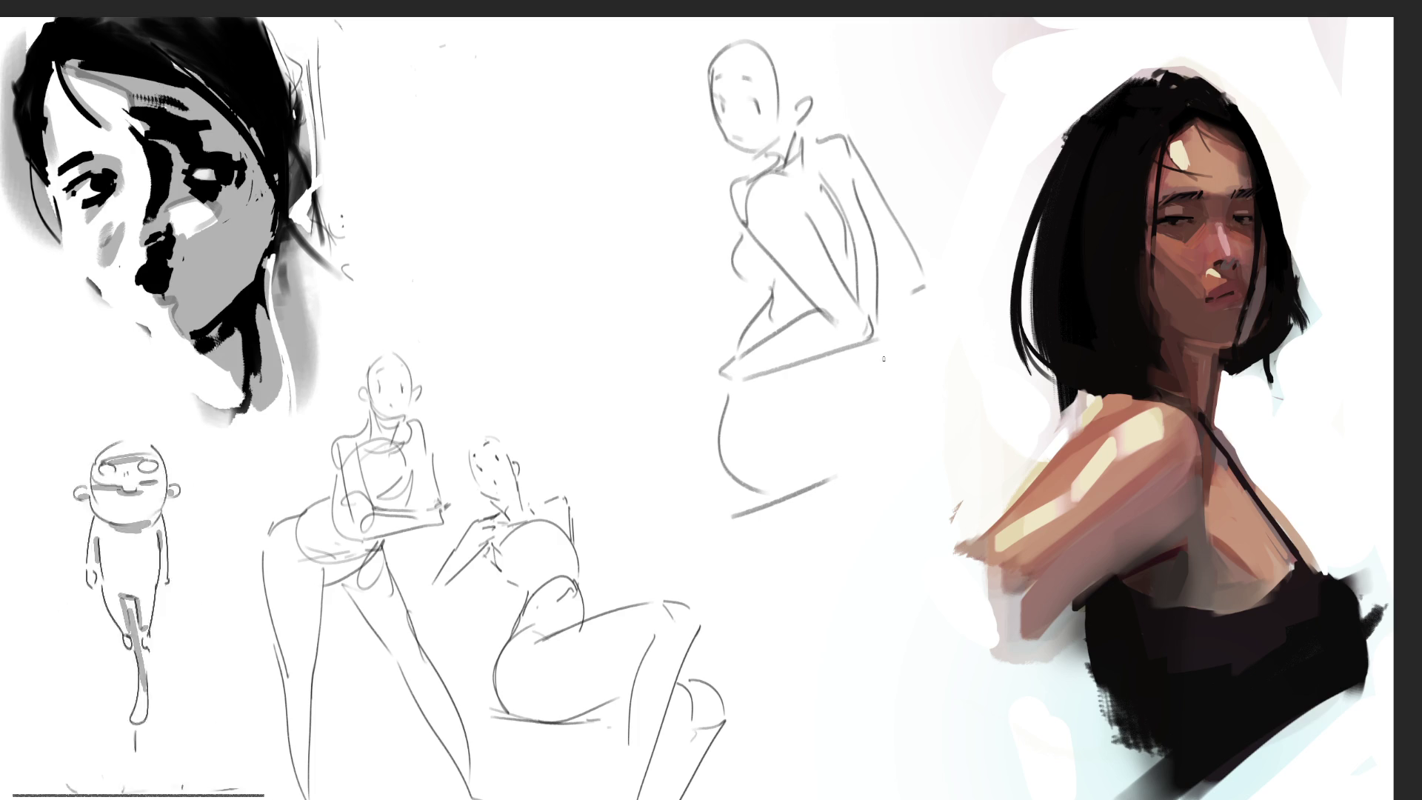
{"action": "mouse_move", "coordinate": [851, 349]}
{"action": "left_mouse_down"}
{"action": "mouse_move", "coordinate": [818, 375]}
{"action": "mouse_move", "coordinate": [831, 390]}
{"action": "left_mouse_up"}
{"action": "left_click_drag", "start_coordinate": [881, 291], "coordinate": [877, 368]}
{"action": "mouse_move", "coordinate": [929, 293]}
{"action": "left_mouse_down"}
{"action": "mouse_move", "coordinate": [883, 365]}
{"action": "mouse_move", "coordinate": [893, 526]}
{"action": "mouse_move", "coordinate": [804, 651]}
{"action": "left_mouse_up"}
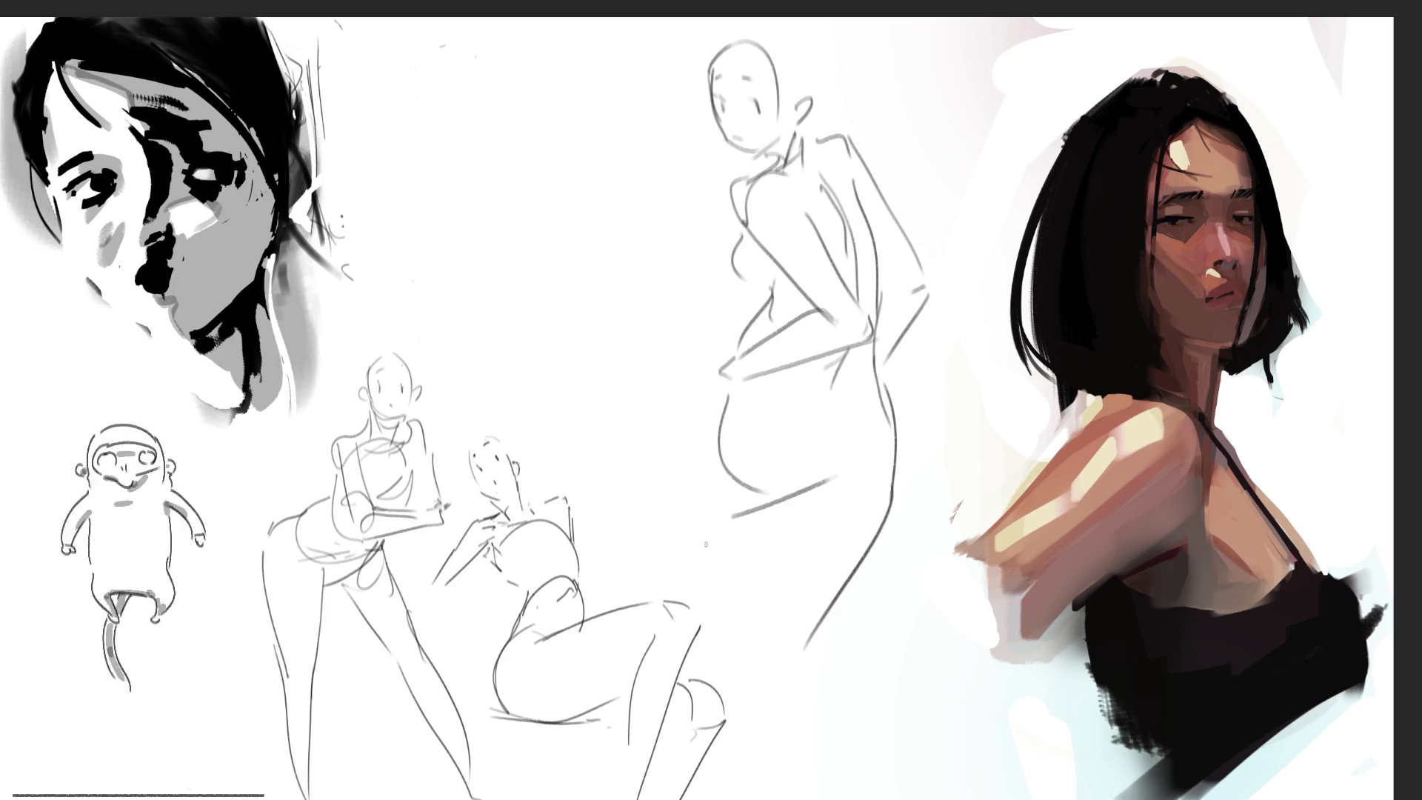
Step: Sketch both legs from under the hip curve down to the bottom of the canvas
{"action": "left_click_drag", "start_coordinate": [780, 510], "coordinate": [831, 478]}
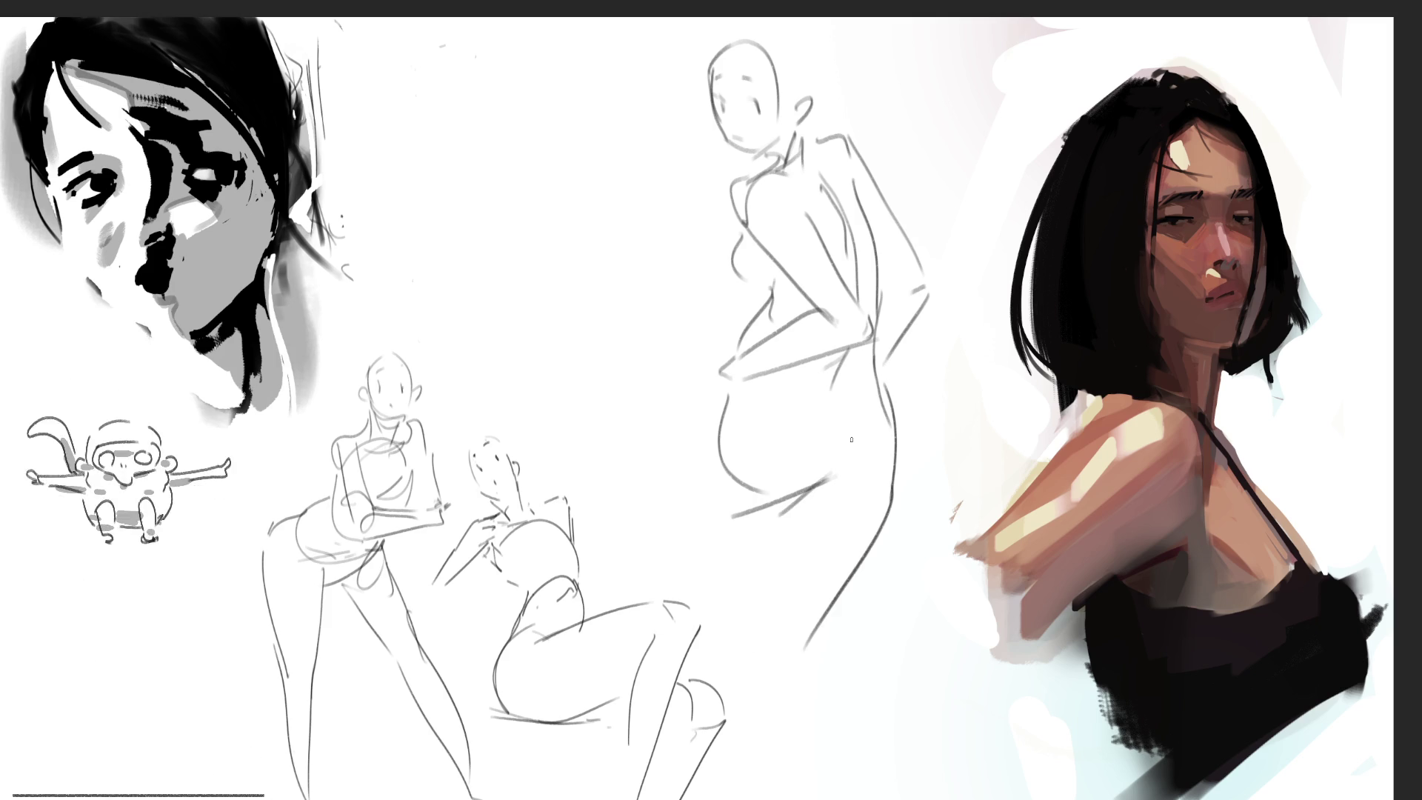
{"action": "left_click_drag", "start_coordinate": [722, 390], "coordinate": [712, 586]}
{"action": "mouse_move", "coordinate": [798, 512]}
{"action": "left_mouse_down"}
{"action": "mouse_move", "coordinate": [787, 675]}
{"action": "mouse_move", "coordinate": [853, 719]}
{"action": "left_mouse_up"}
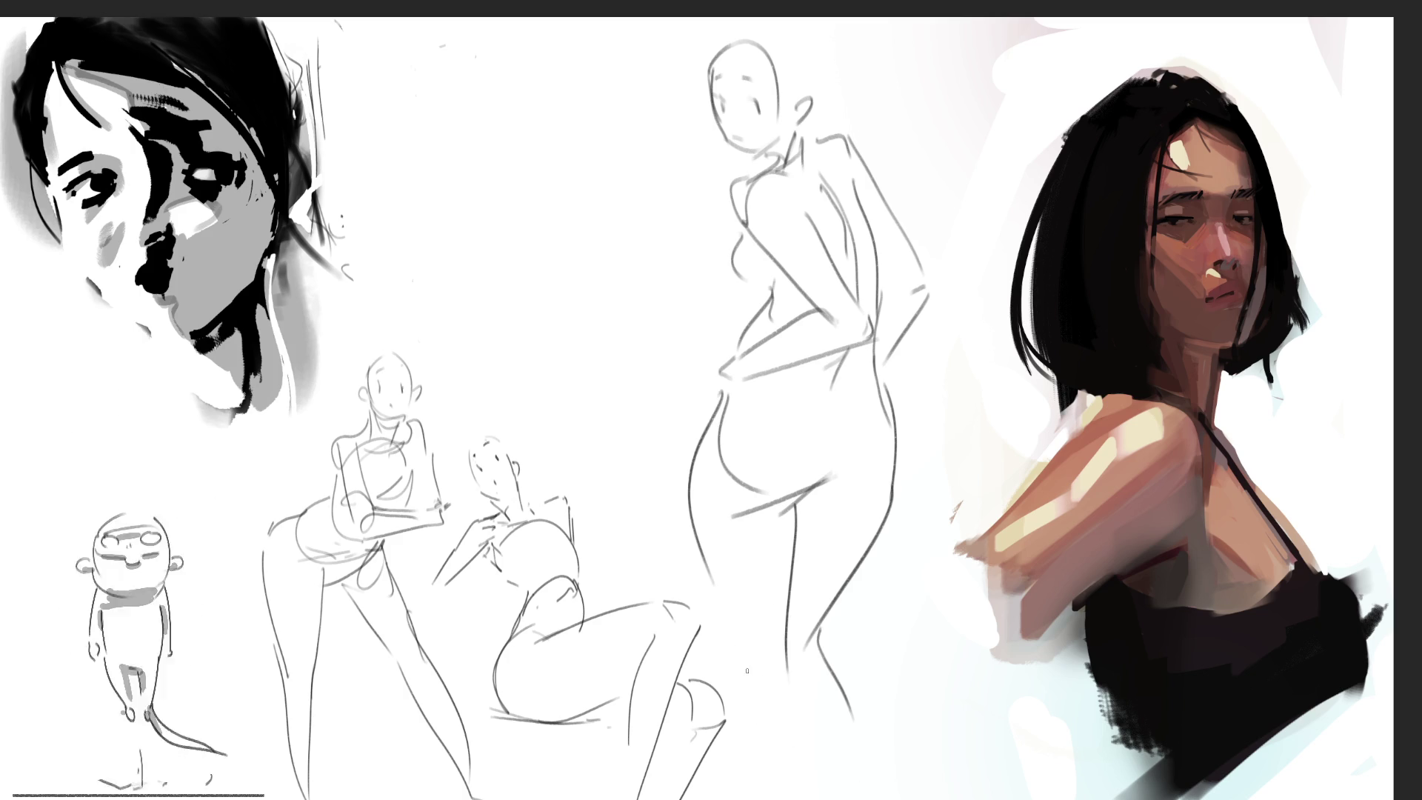
{"action": "mouse_move", "coordinate": [755, 663]}
{"action": "left_mouse_down"}
{"action": "mouse_move", "coordinate": [802, 760]}
{"action": "mouse_move", "coordinate": [804, 798]}
{"action": "left_mouse_up"}
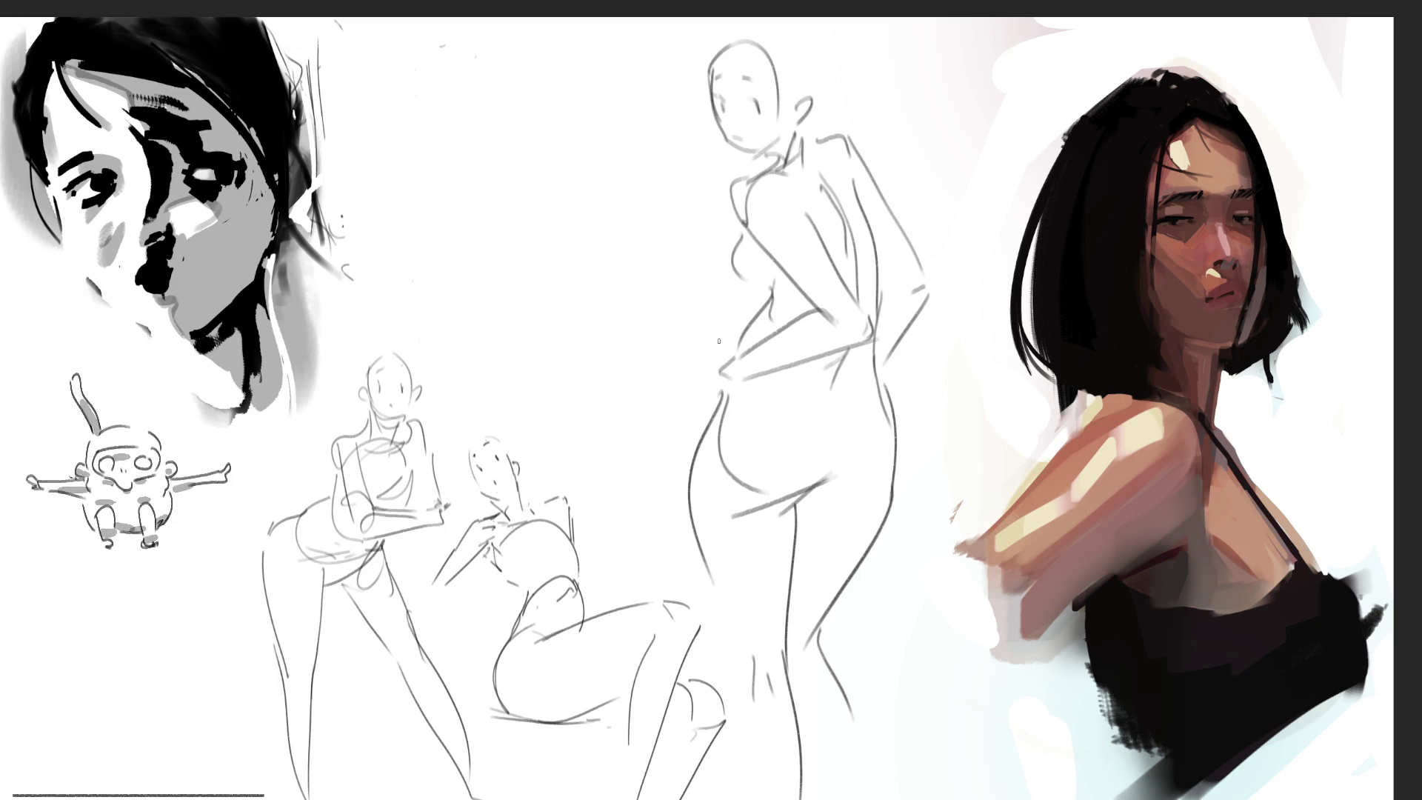
Step: Add the hand resting on the hip, then lasso-select the whole standing figure
{"action": "left_click_drag", "start_coordinate": [716, 370], "coordinate": [690, 435]}
{"action": "mouse_move", "coordinate": [731, 380]}
{"action": "left_mouse_down"}
{"action": "mouse_move", "coordinate": [743, 439]}
{"action": "mouse_move", "coordinate": [729, 452]}
{"action": "left_mouse_up"}
{"action": "left_click_drag", "start_coordinate": [700, 450], "coordinate": [716, 466]}
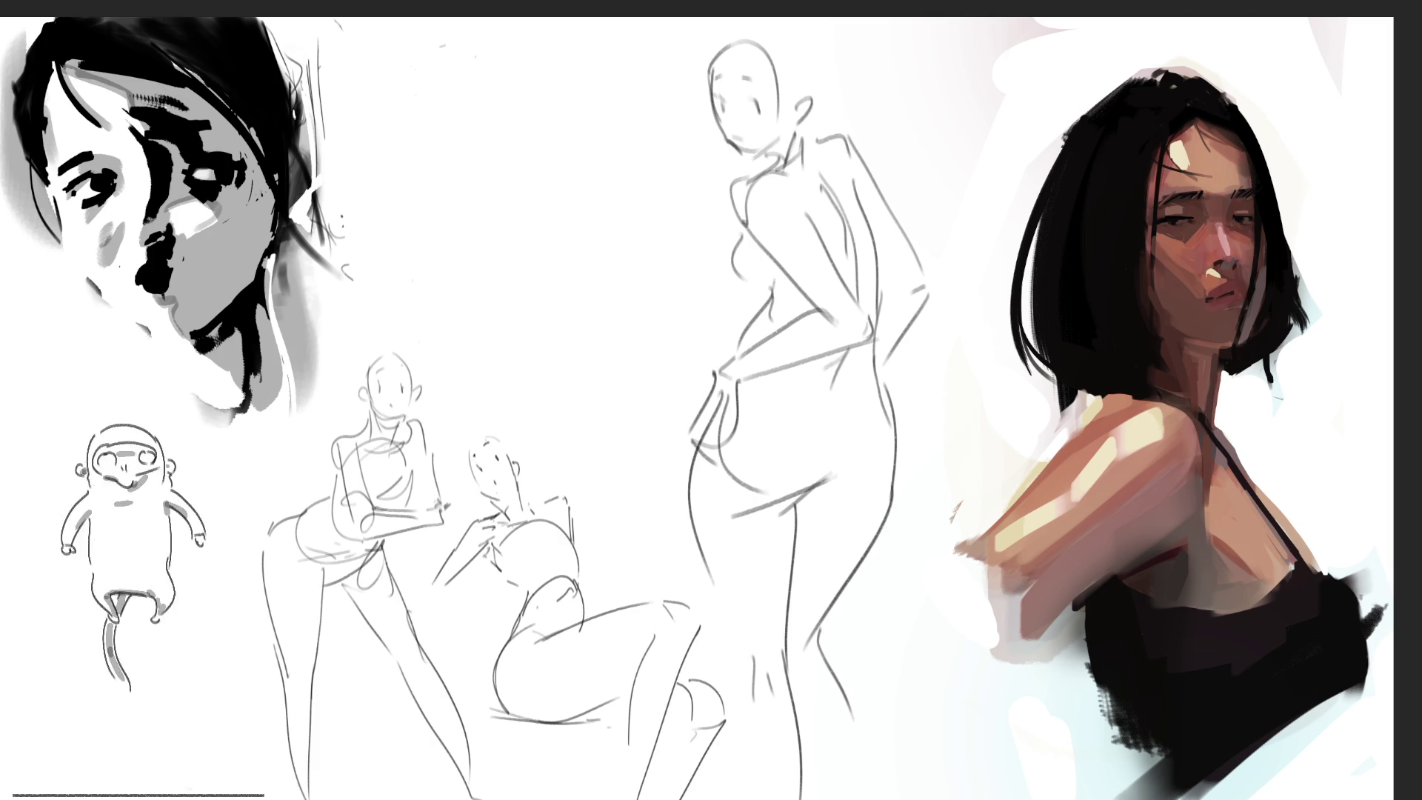
{"action": "left_click_drag", "start_coordinate": [694, 487], "coordinate": [693, 500]}
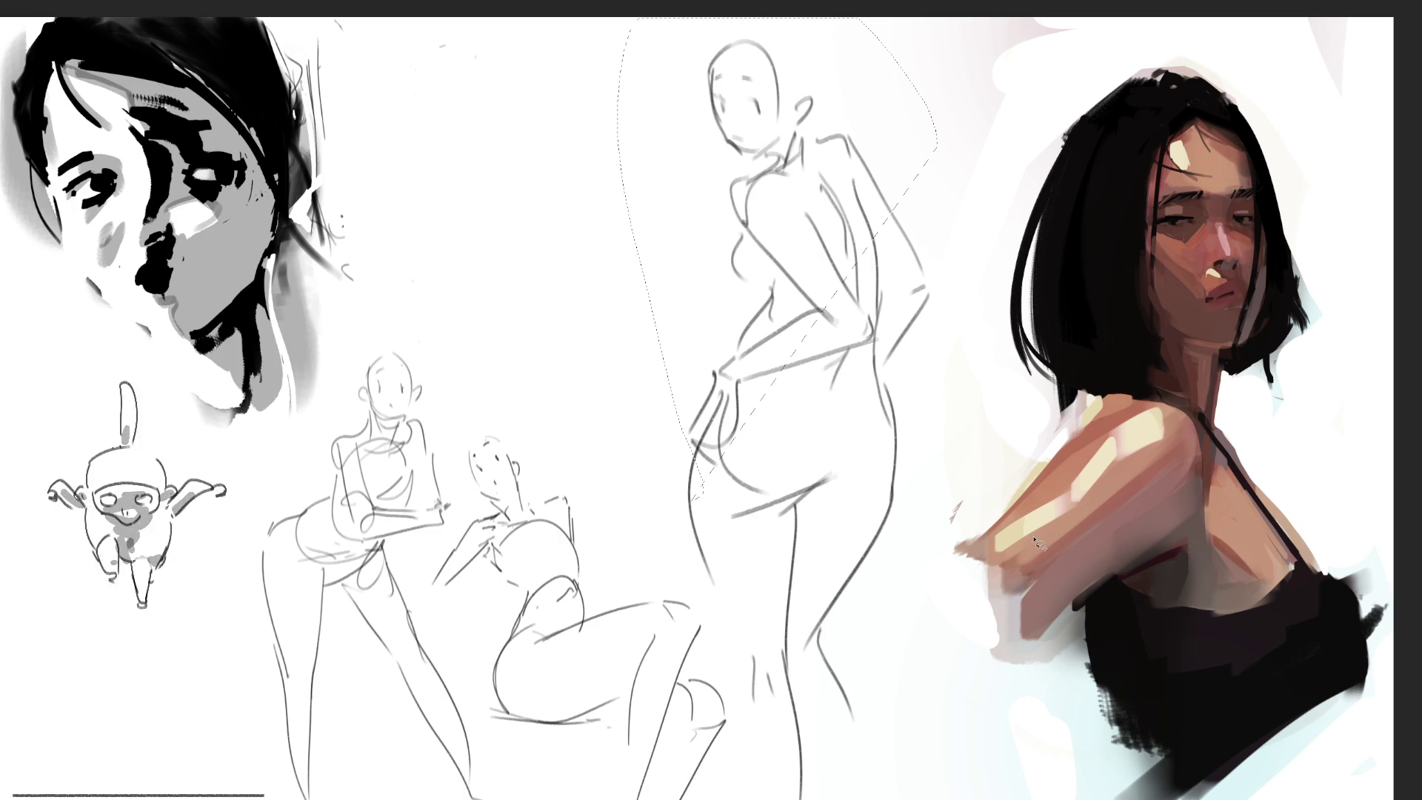